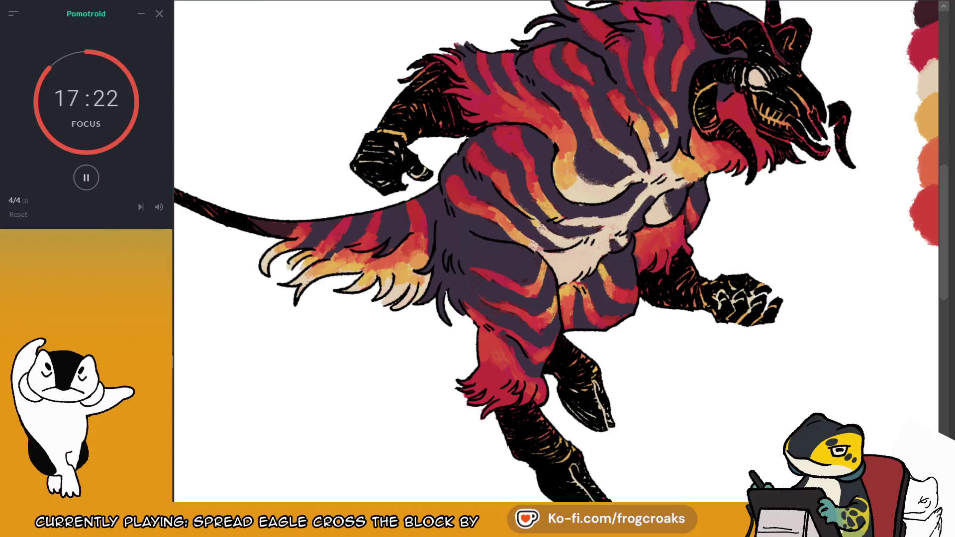
# Step: Recentre the creature, sample a colour from the drawing and mirror the view to check it
pyautogui.scroll(-1, 515, 251)
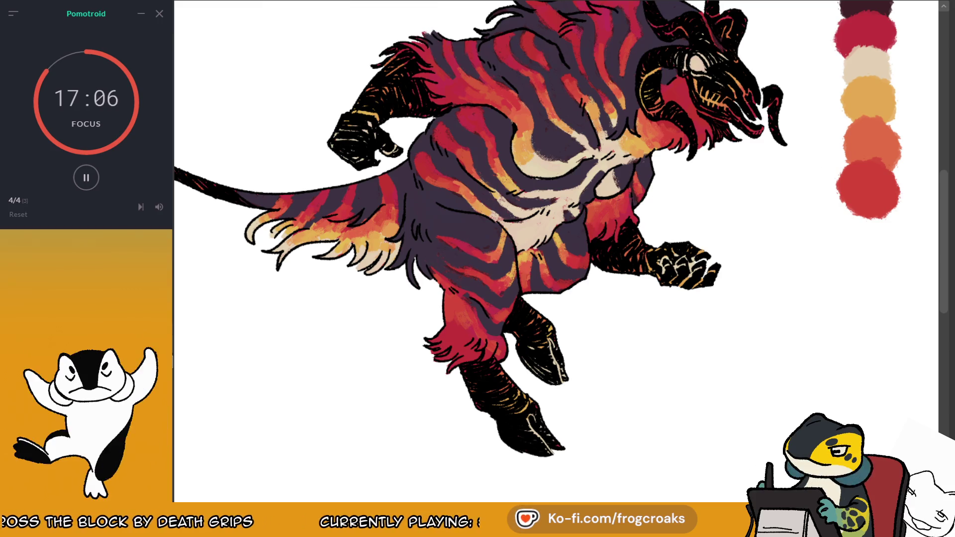
pyautogui.moveTo(830, 61); pyautogui.dragTo(844, 108)
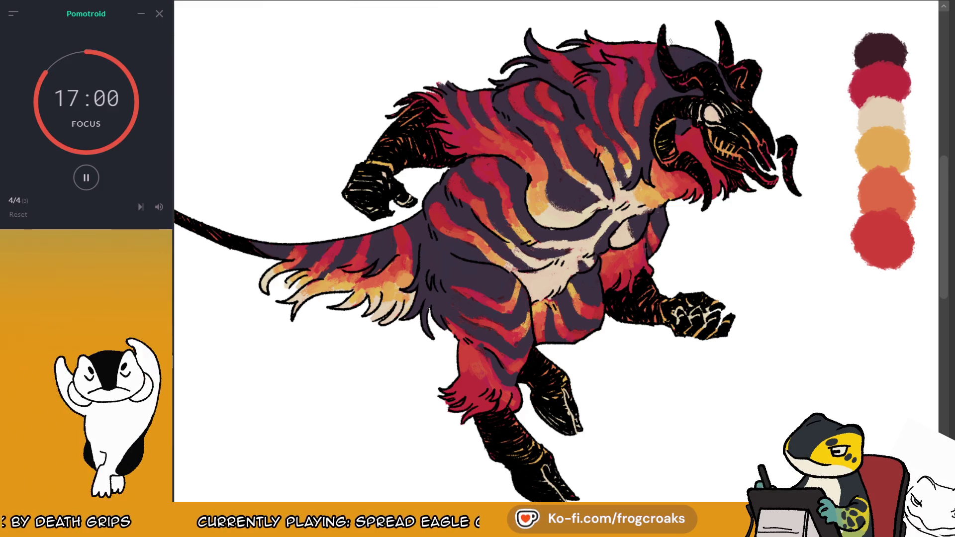
pyautogui.scroll(-2, 630, 61)
pyautogui.scroll(2, 731, 74)
pyautogui.scroll(-2, 731, 74)
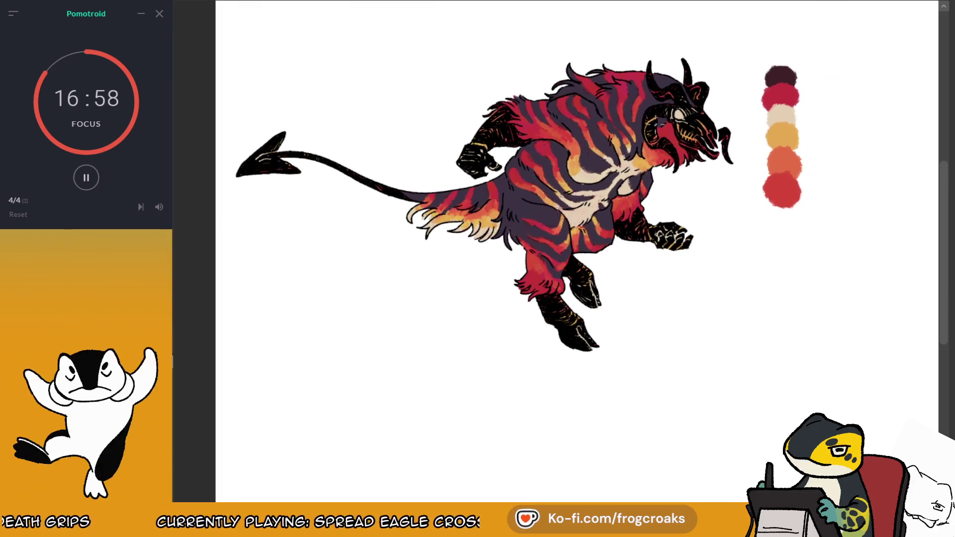
pyautogui.scroll(2, 646, 101)
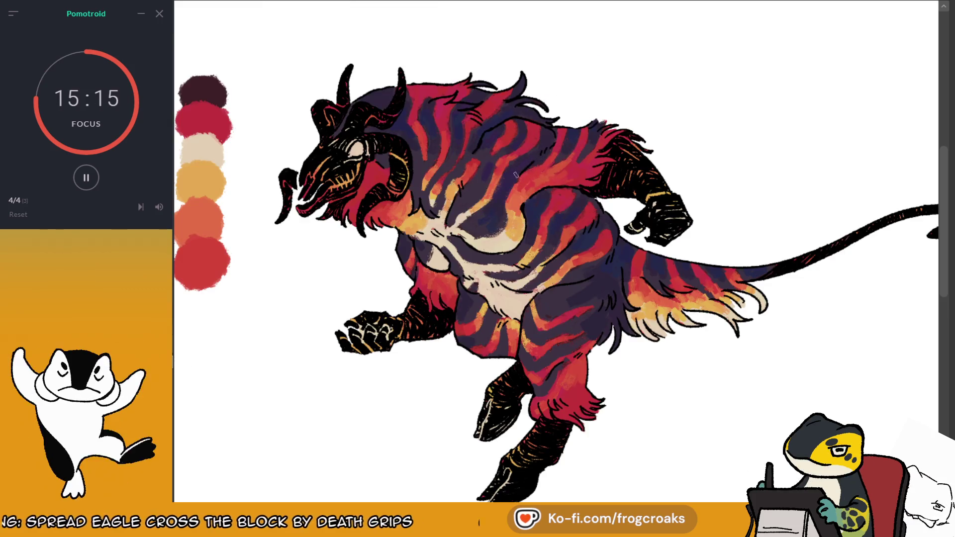
pyautogui.moveTo(558, 157); pyautogui.dragTo(568, 156)
pyautogui.click(573, 171)
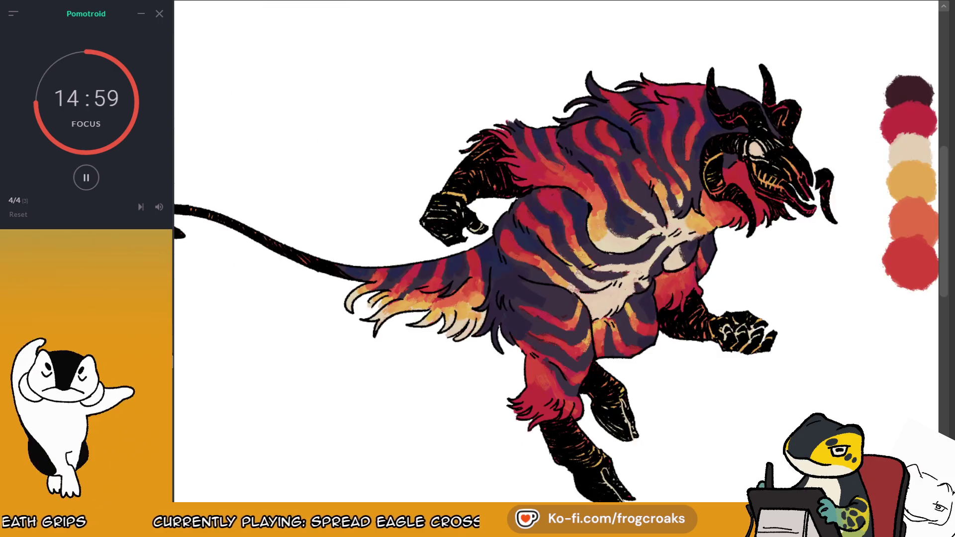
pyautogui.press('h')
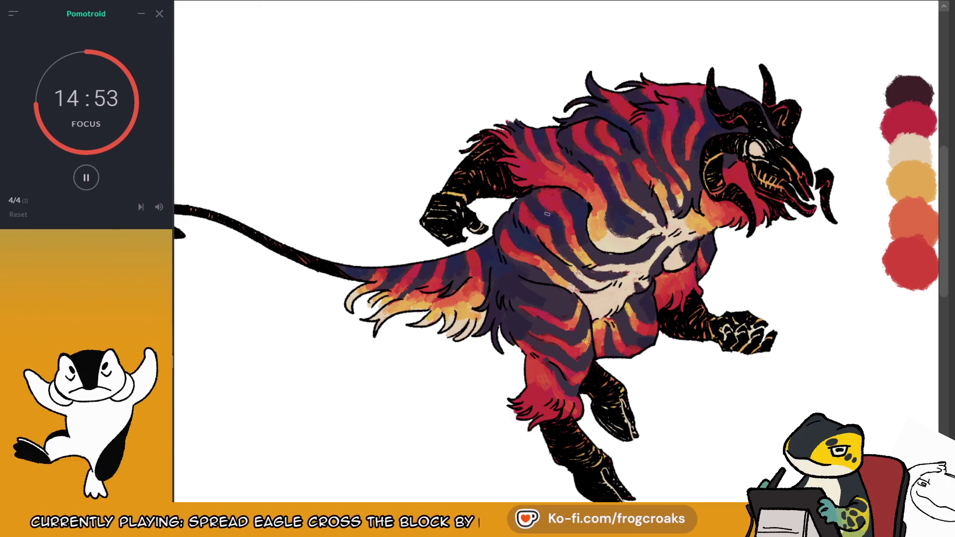
# Step: Toggle layer visibility so the red staff and tail-charm line art appear, checking with a mirrored view
pyautogui.click(619, 181)
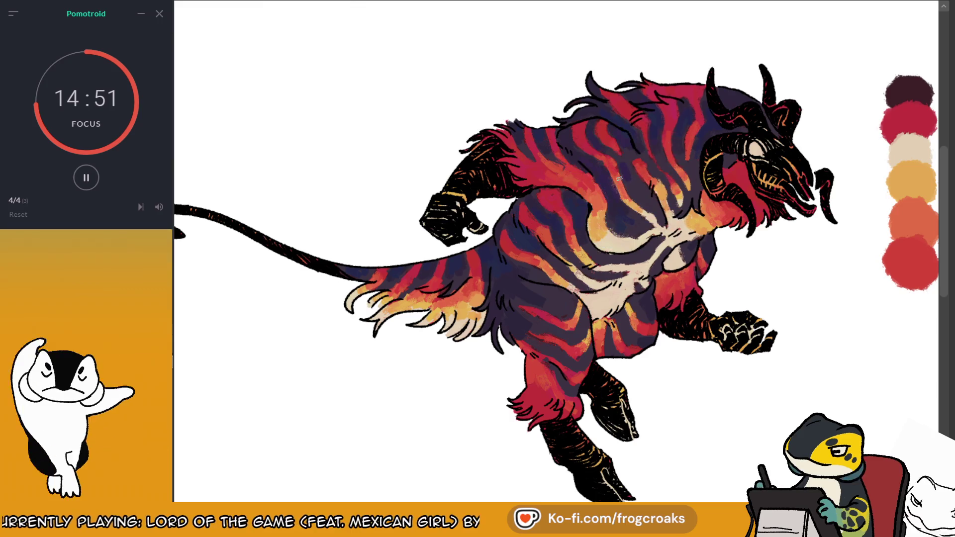
pyautogui.click(641, 177)
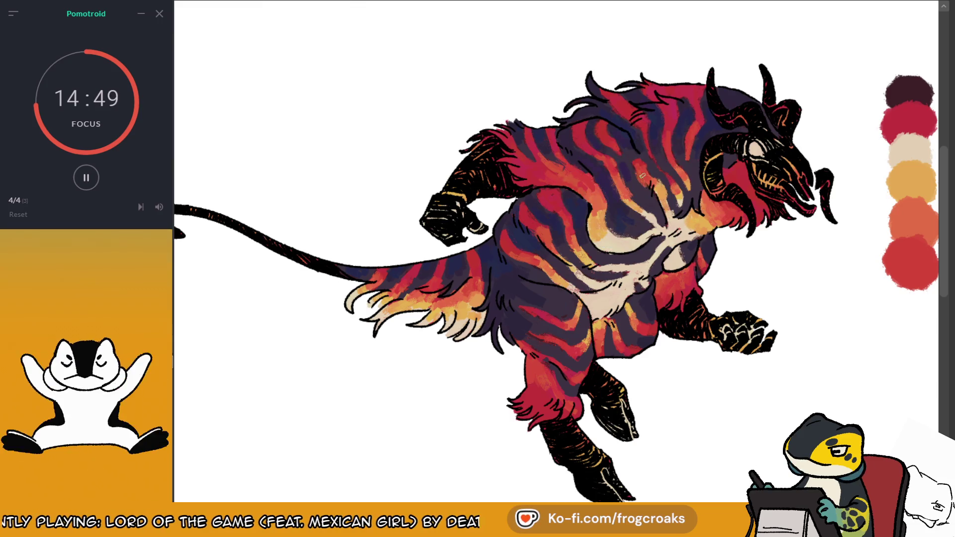
pyautogui.click(643, 199)
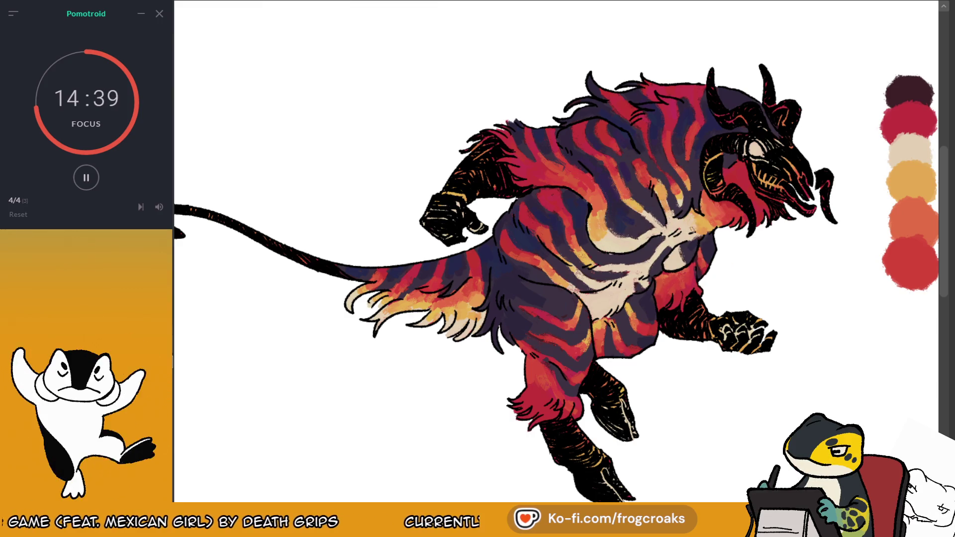
pyautogui.scroll(-2, 720, 209)
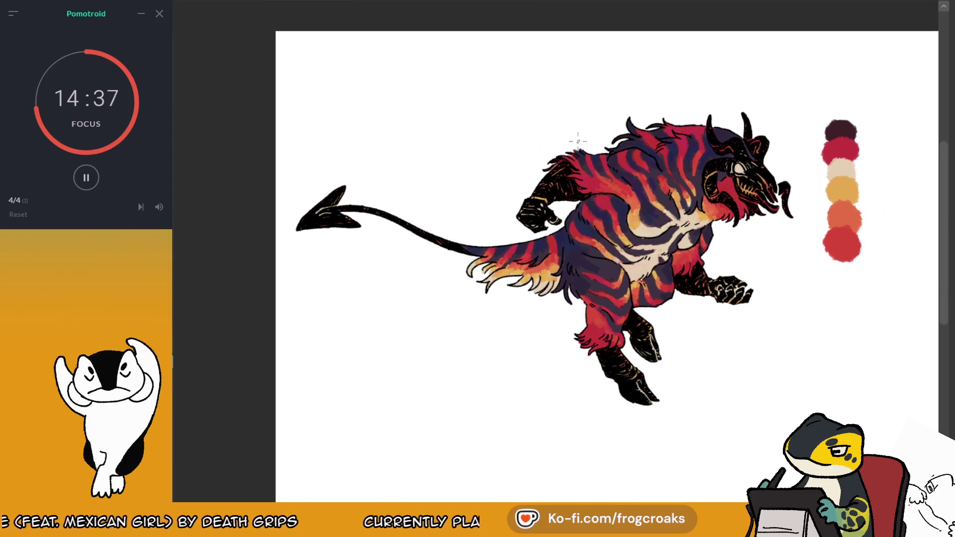
pyautogui.scroll(-1, 546, 99)
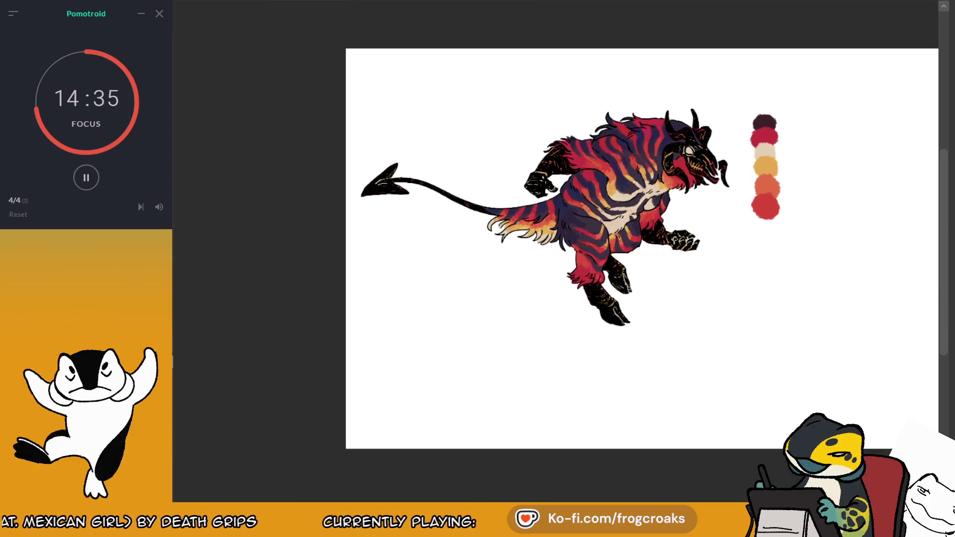
pyautogui.scroll(3, 642, 135)
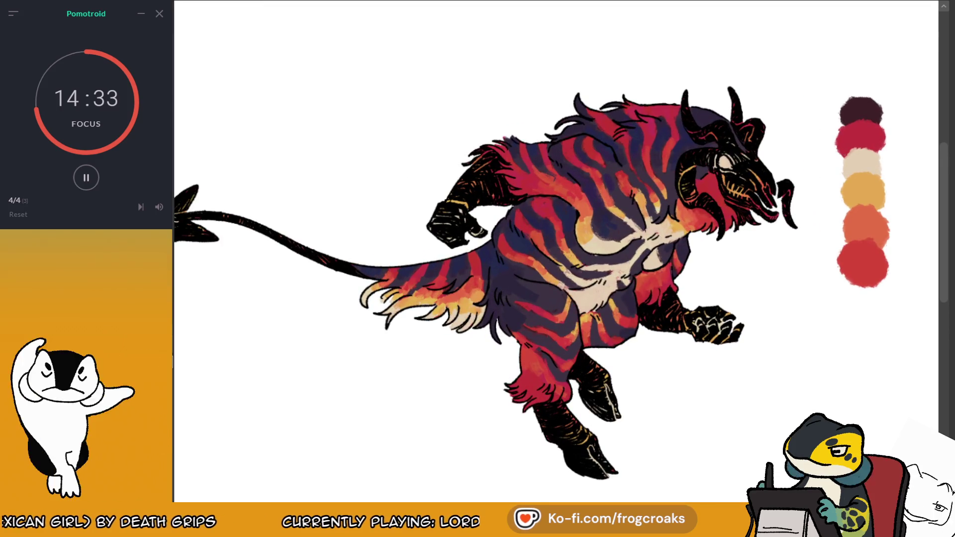
pyautogui.press('h')
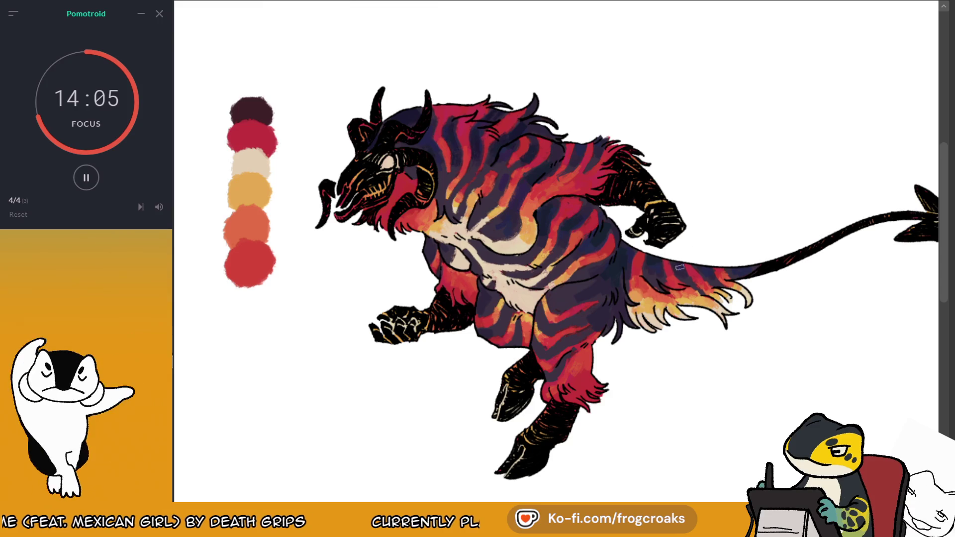
pyautogui.press('m')
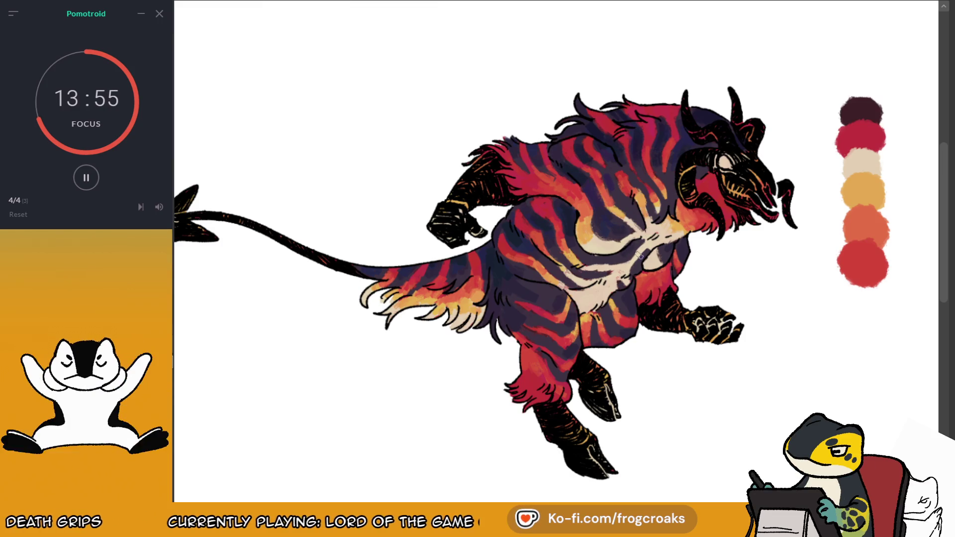
# Step: Zoom in on the staff and pick the yellow palette swatch
pyautogui.scroll(-2, 592, 214)
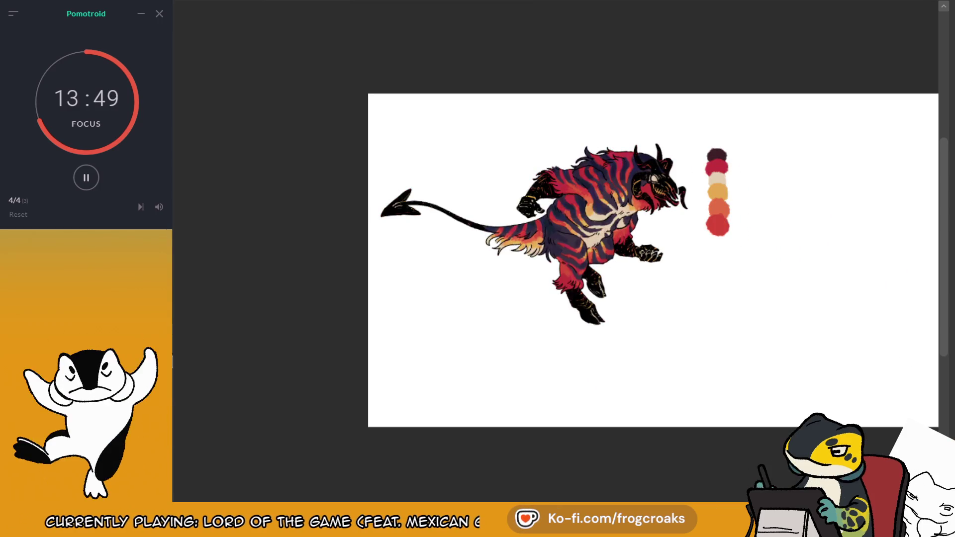
pyautogui.scroll(1, 677, 207)
pyautogui.scroll(1, 669, 207)
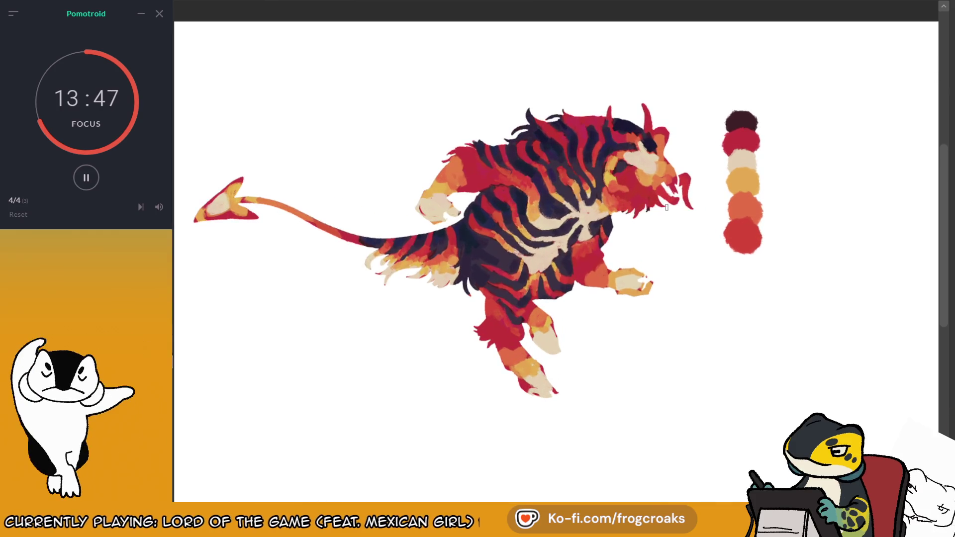
pyautogui.scroll(-1, 646, 223)
pyautogui.scroll(1, 597, 258)
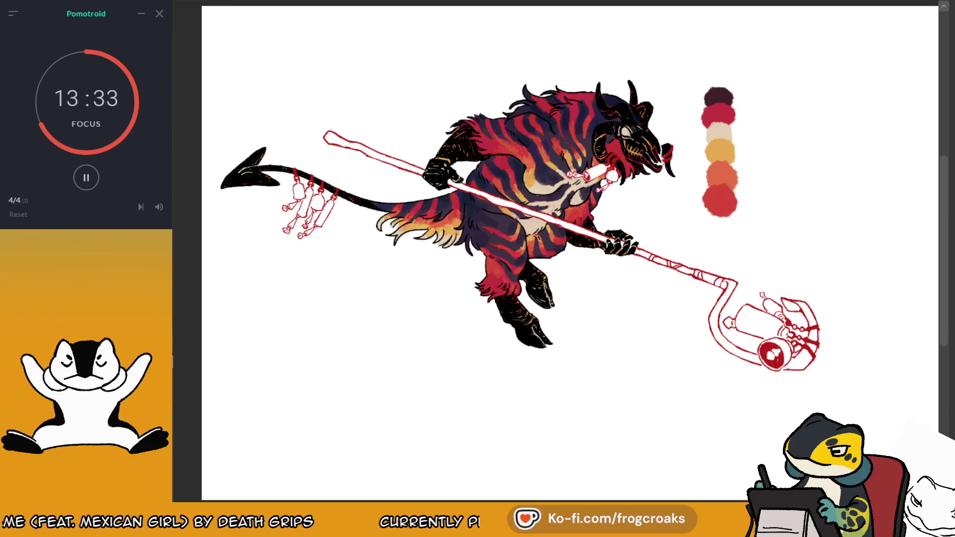
pyautogui.scroll(-2, 655, 208)
pyautogui.scroll(2, 656, 208)
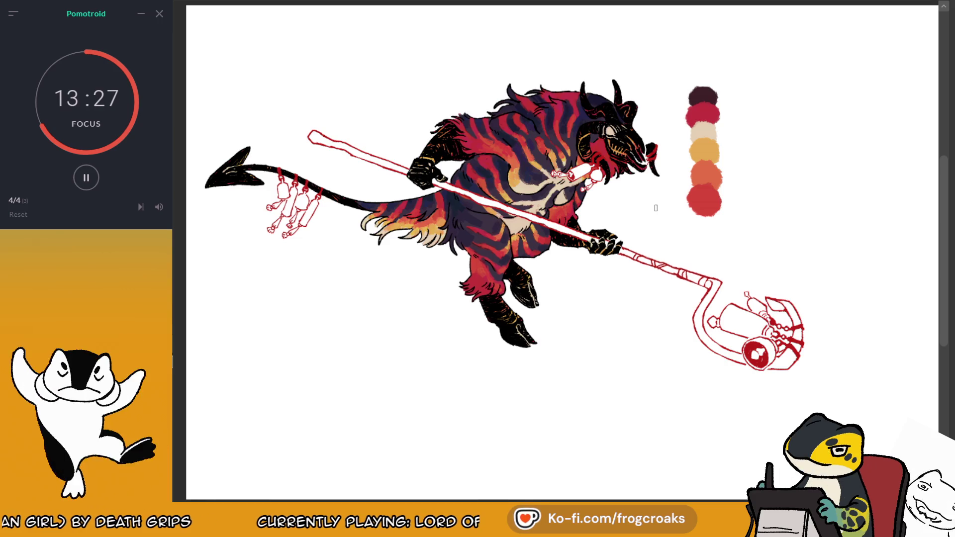
pyautogui.keyDown('ctrl'); pyautogui.click(713, 149); pyautogui.keyUp('ctrl')
# Step: Brush yellow-orange into the lantern canister, its red circle, the tail charms and the mouth bottle
pyautogui.moveTo(729, 306)
pyautogui.mouseDown()
pyautogui.moveTo(724, 333)
pyautogui.moveTo(731, 311)
pyautogui.moveTo(714, 322)
pyautogui.moveTo(769, 333)
pyautogui.moveTo(756, 303)
pyautogui.moveTo(742, 323)
pyautogui.mouseUp()
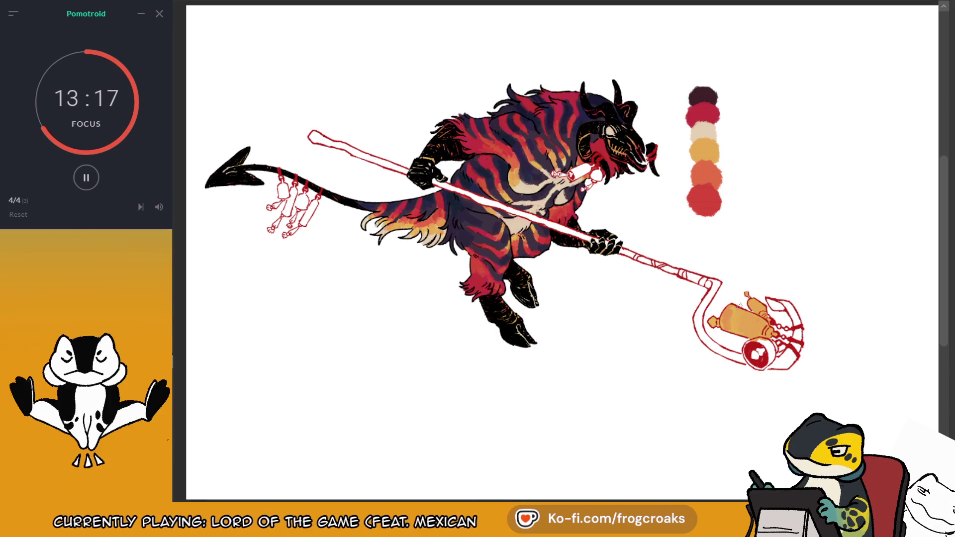
pyautogui.moveTo(760, 342)
pyautogui.mouseDown()
pyautogui.moveTo(760, 366)
pyautogui.moveTo(759, 354)
pyautogui.mouseUp()
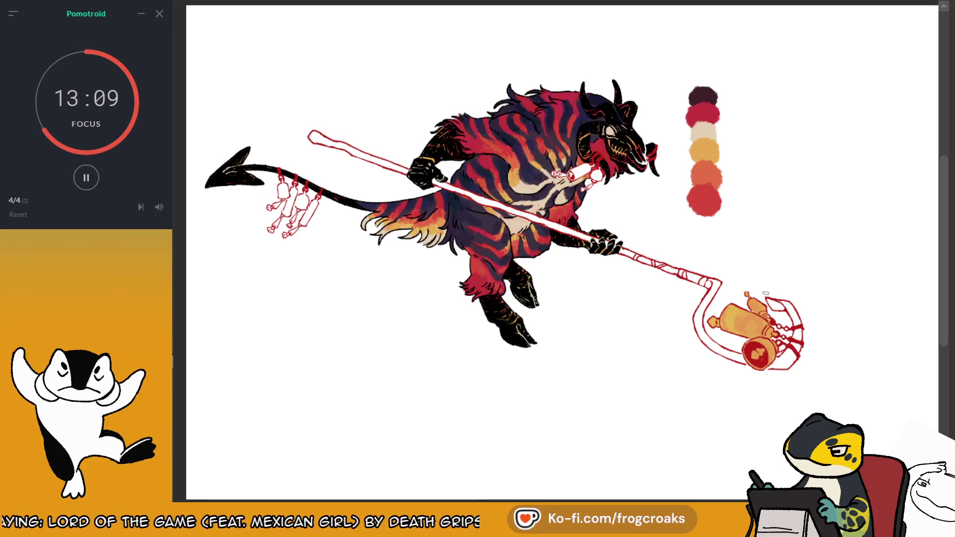
pyautogui.moveTo(307, 216)
pyautogui.mouseDown()
pyautogui.moveTo(293, 197)
pyautogui.moveTo(288, 206)
pyautogui.mouseUp()
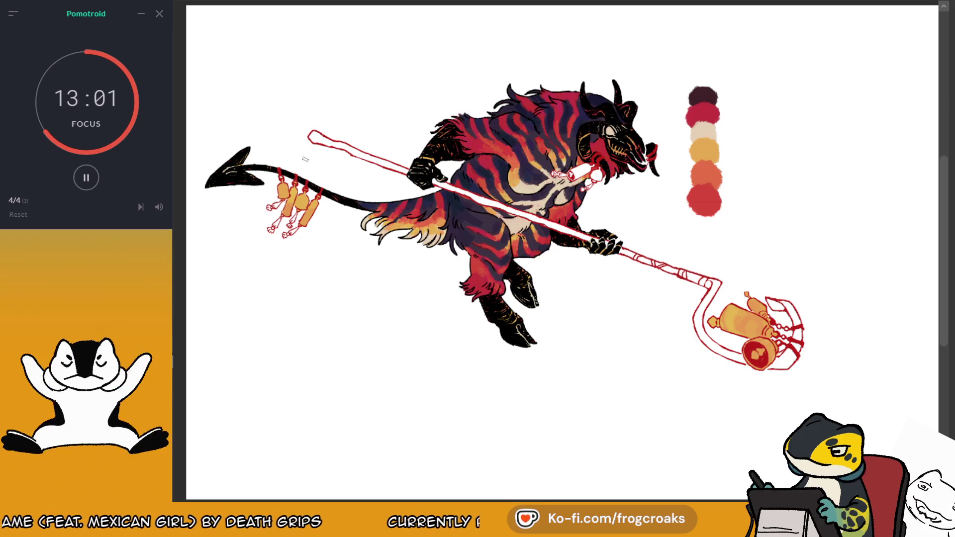
pyautogui.moveTo(572, 174); pyautogui.dragTo(596, 173)
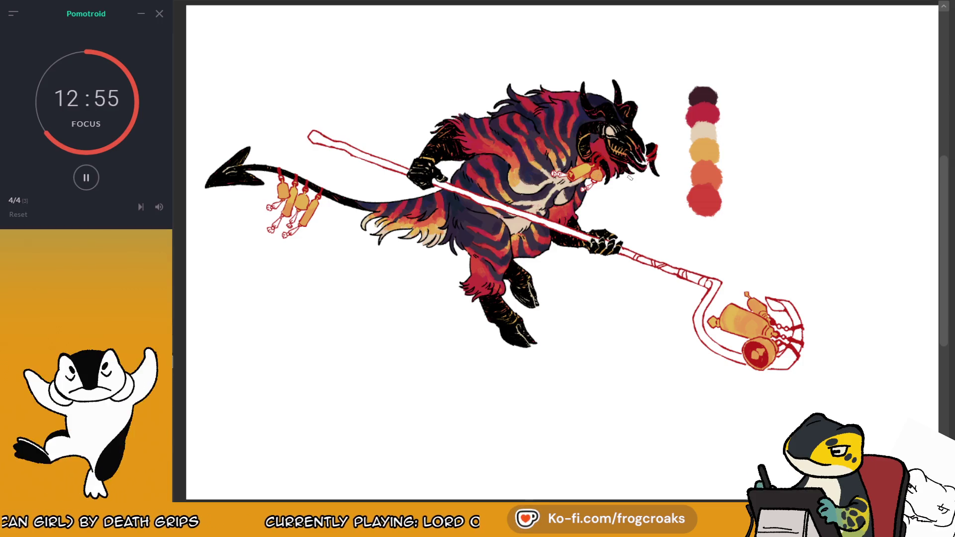
pyautogui.scroll(-4, 659, 144)
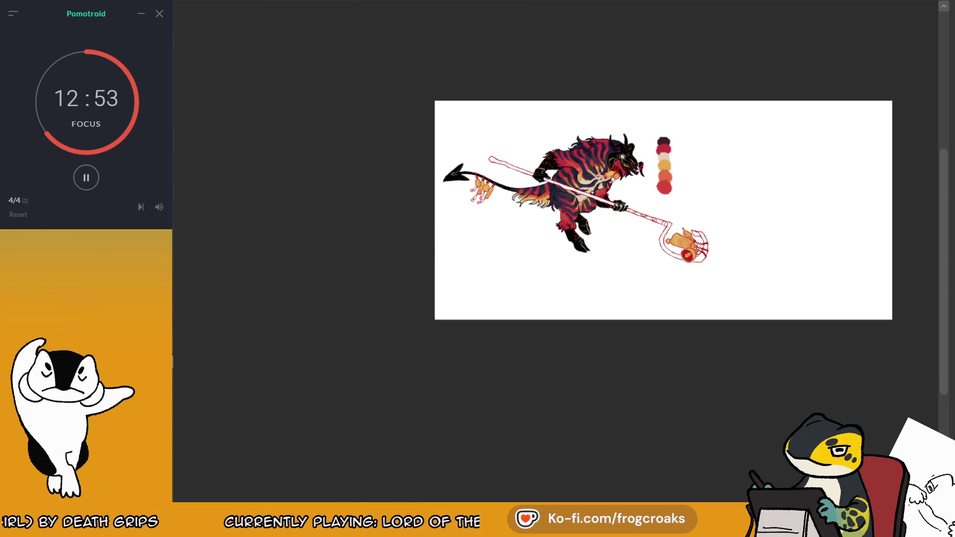
# Step: Zoom out to the whole canvas and flip and mirror the view to check the drawing
pyautogui.press('m')
pyautogui.scroll(1, 576, 161)
pyautogui.scroll(5, 498, 171)
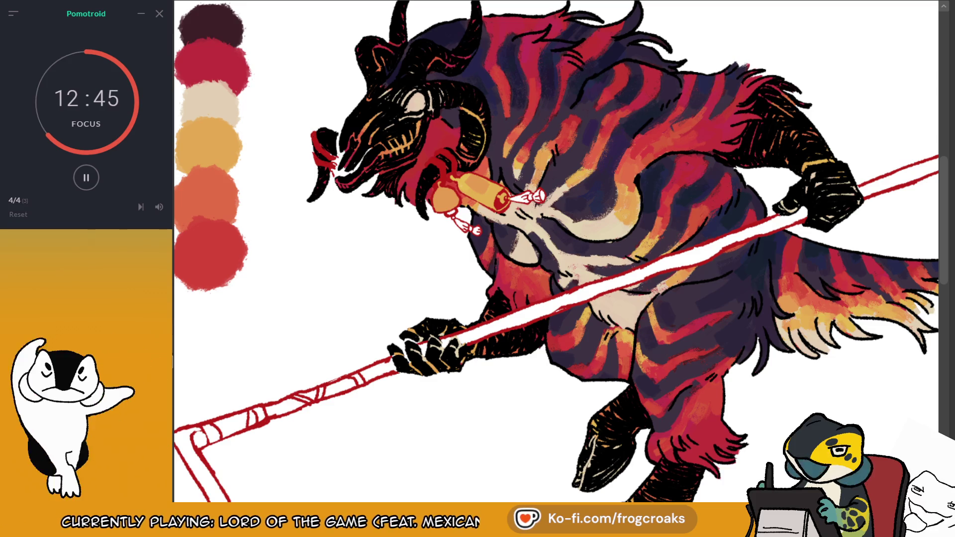
pyautogui.scroll(-3, 579, 193)
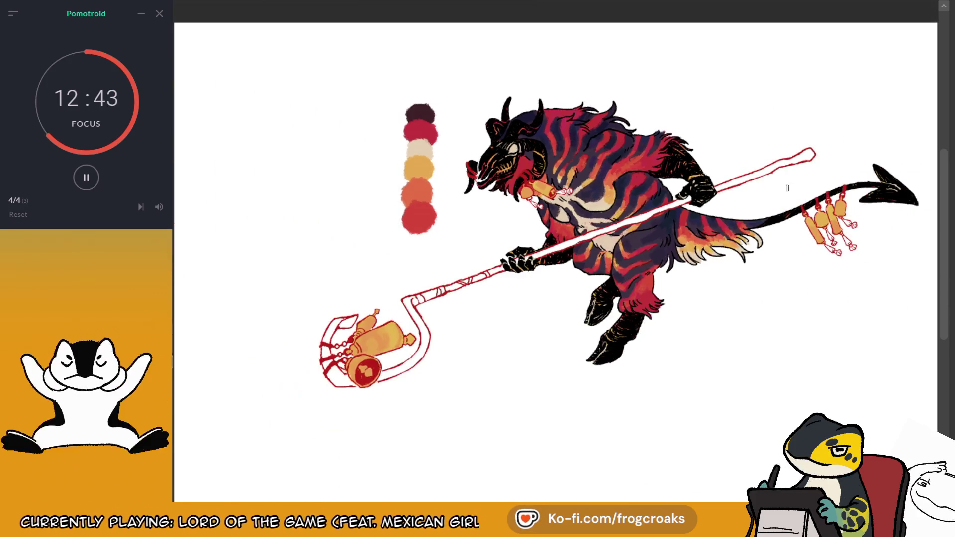
pyautogui.hotkey('ctrl', '-')
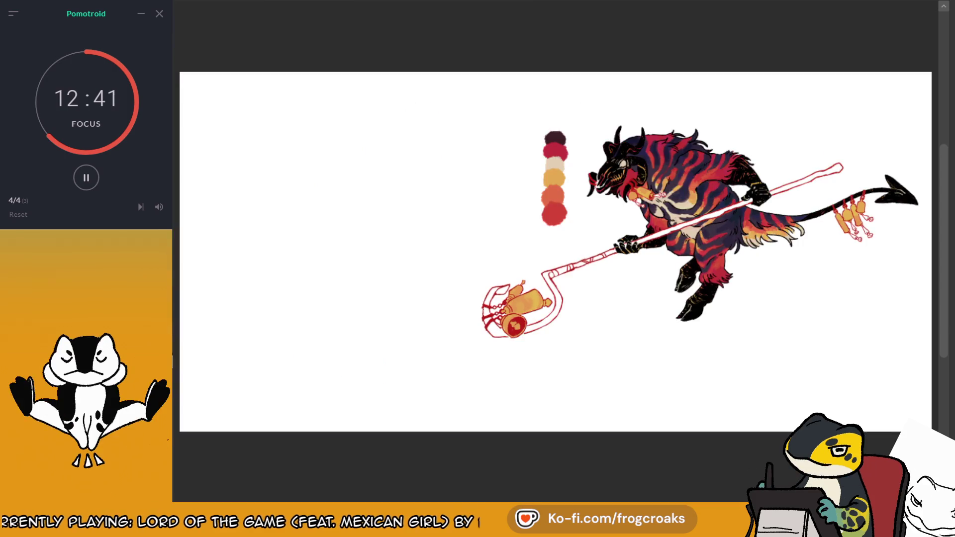
pyautogui.press('v')
pyautogui.press('h')
pyautogui.press('h')
pyautogui.press('v')
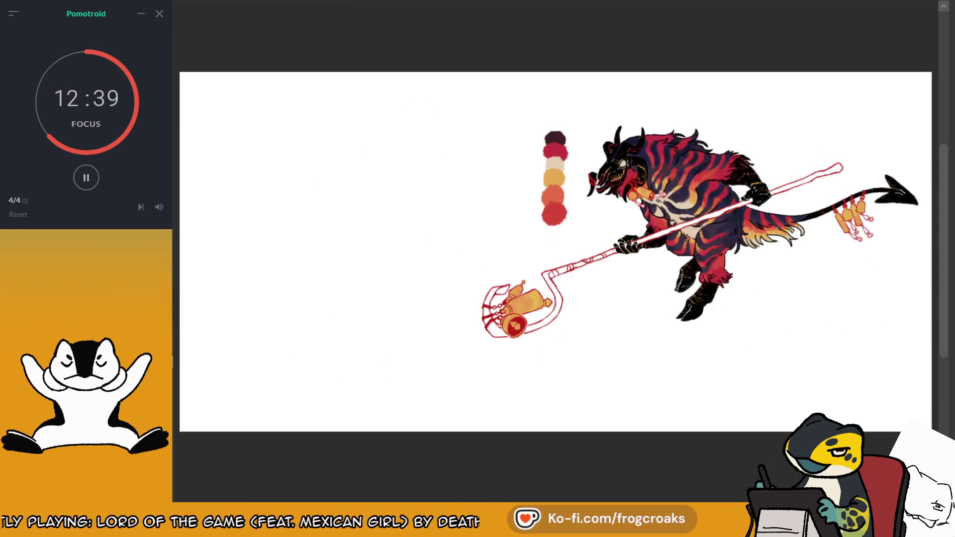
pyautogui.scroll(2, 854, 189)
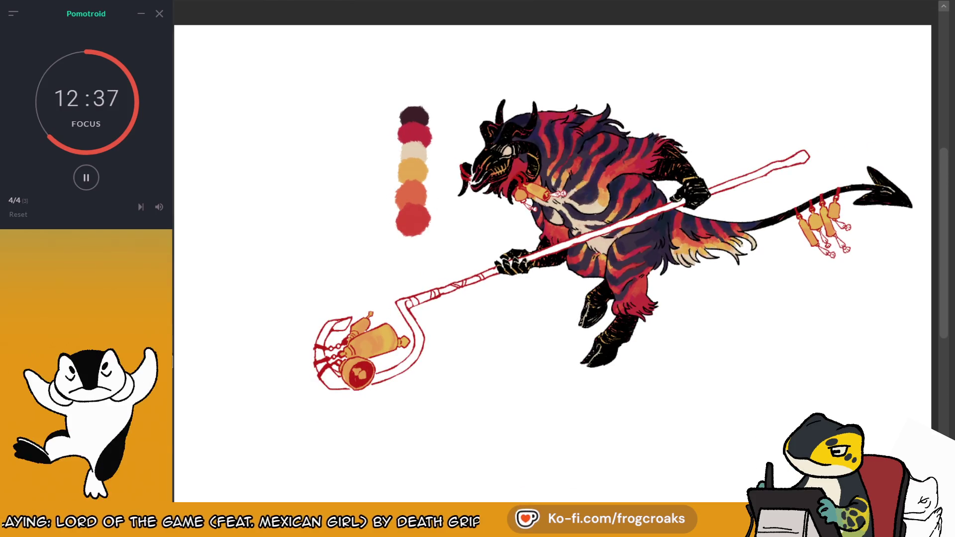
pyautogui.press('h')
pyautogui.scroll(1, 446, 274)
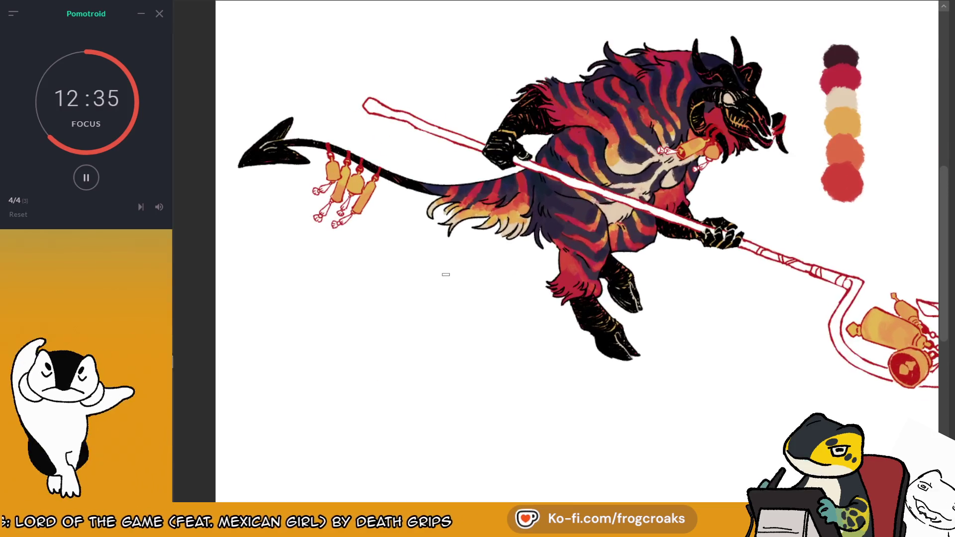
# Step: Undo the dark-red pendant fill and paint the mouth and lantern canisters pale blue-grey
pyautogui.moveTo(900, 95); pyautogui.dragTo(829, 100)
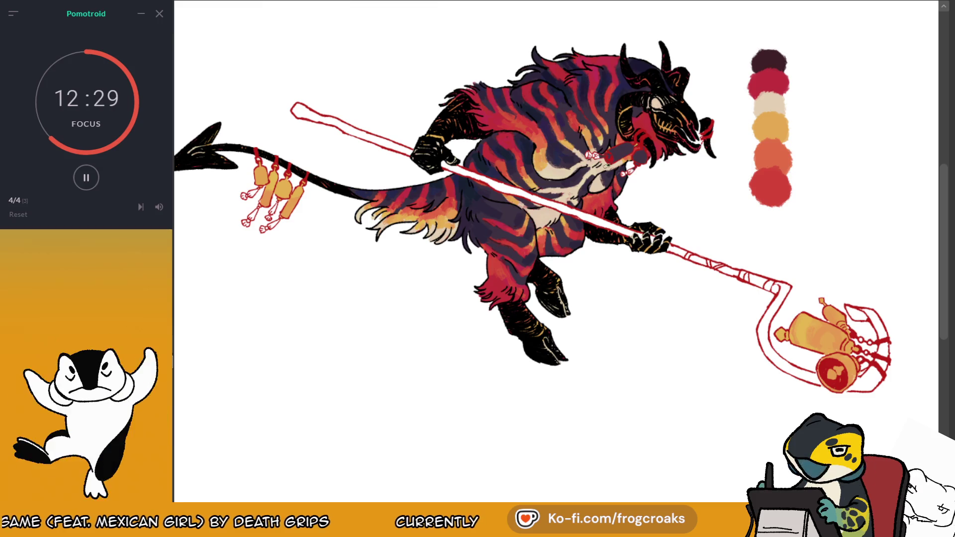
pyautogui.hotkey('ctrl', 'z')
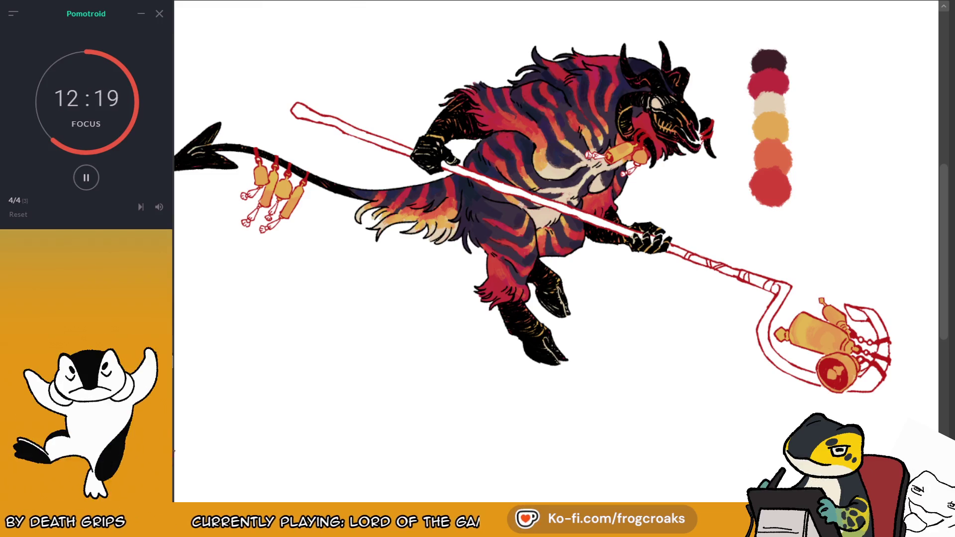
pyautogui.moveTo(614, 155)
pyautogui.mouseDown()
pyautogui.moveTo(630, 143)
pyautogui.moveTo(643, 158)
pyautogui.mouseUp()
pyautogui.moveTo(804, 305)
pyautogui.mouseDown()
pyautogui.moveTo(798, 338)
pyautogui.moveTo(812, 341)
pyautogui.moveTo(834, 325)
pyautogui.moveTo(828, 337)
pyautogui.mouseUp()
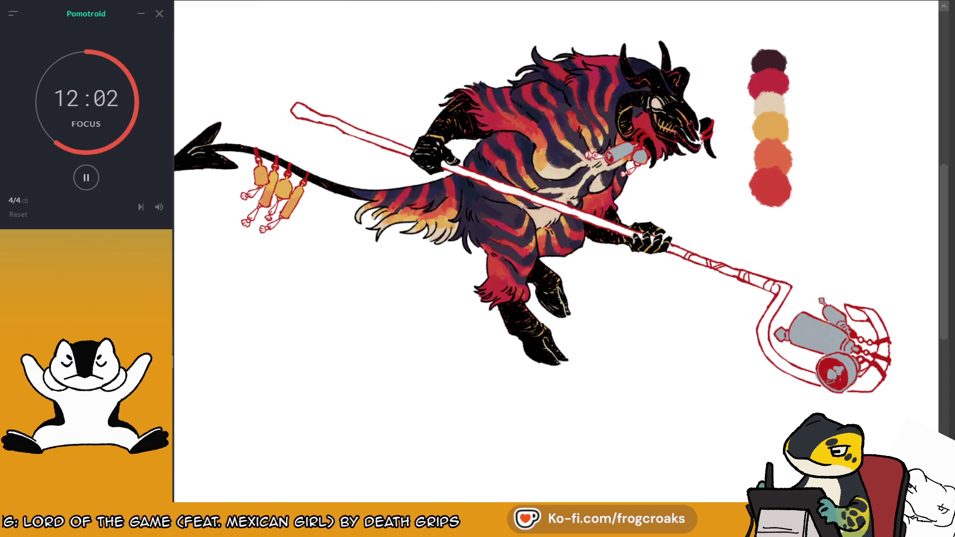
# Step: Paint the tail charms grey and fill the red staff and charm line art with black
pyautogui.moveTo(828, 331); pyautogui.dragTo(925, 321)
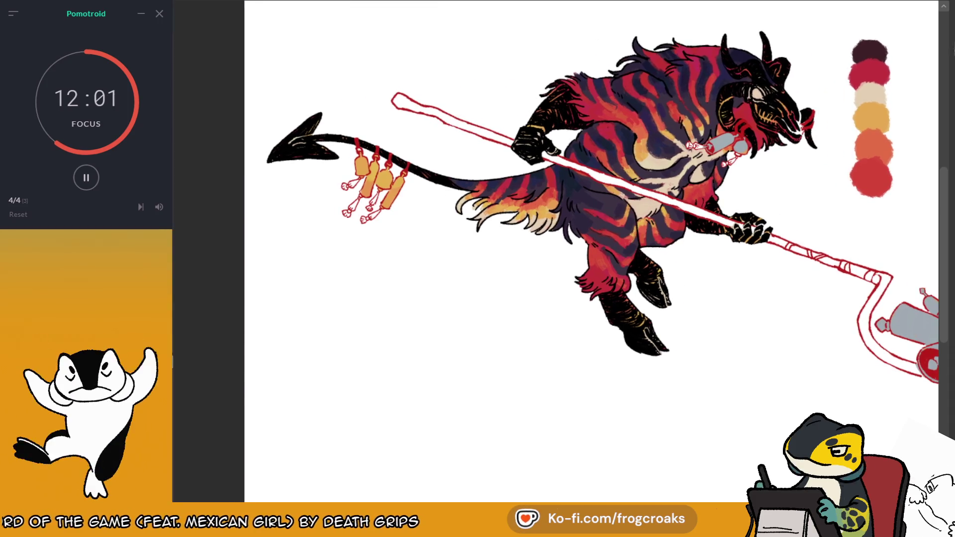
pyautogui.moveTo(367, 180)
pyautogui.mouseDown()
pyautogui.moveTo(372, 168)
pyautogui.moveTo(362, 168)
pyautogui.moveTo(393, 182)
pyautogui.moveTo(386, 196)
pyautogui.moveTo(392, 179)
pyautogui.mouseUp()
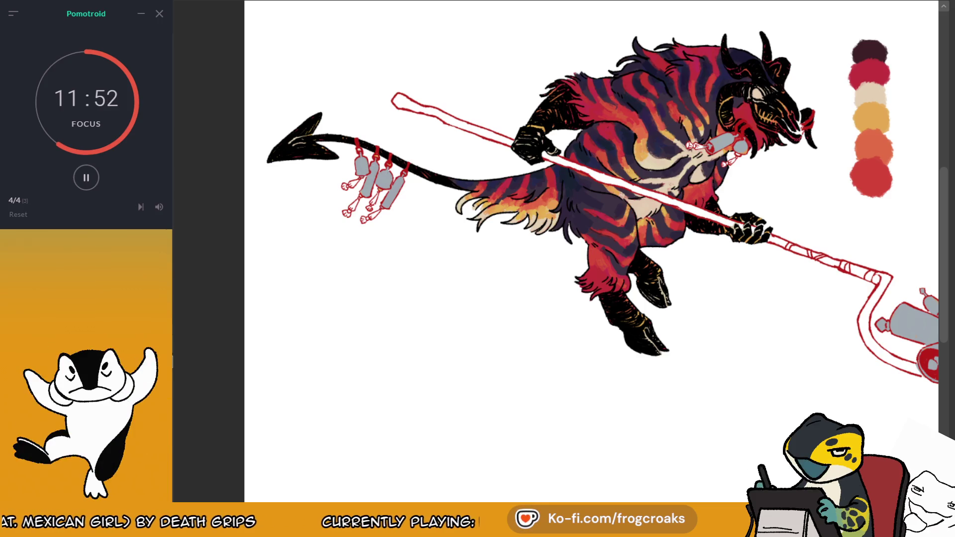
pyautogui.moveTo(836, 123); pyautogui.dragTo(764, 133)
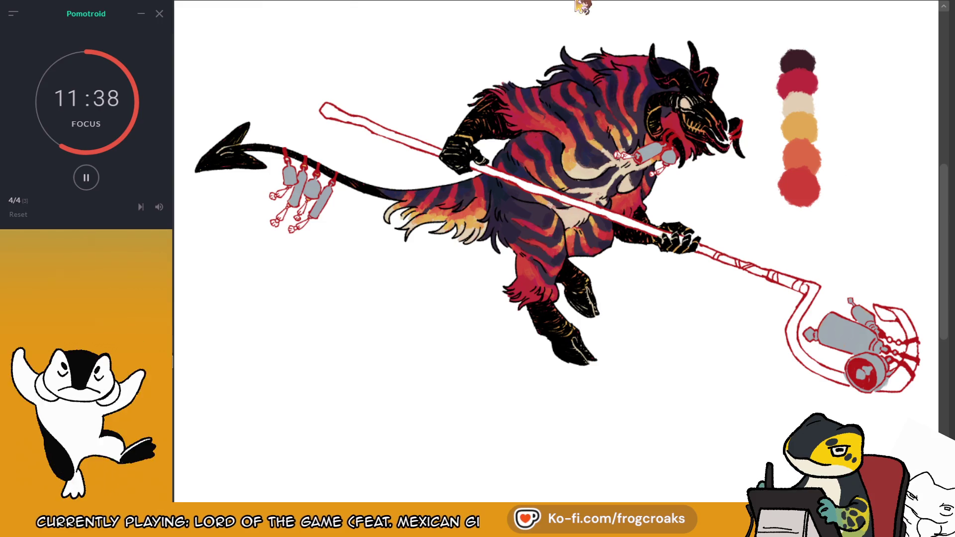
pyautogui.hotkey('alt', 'BackSpace')
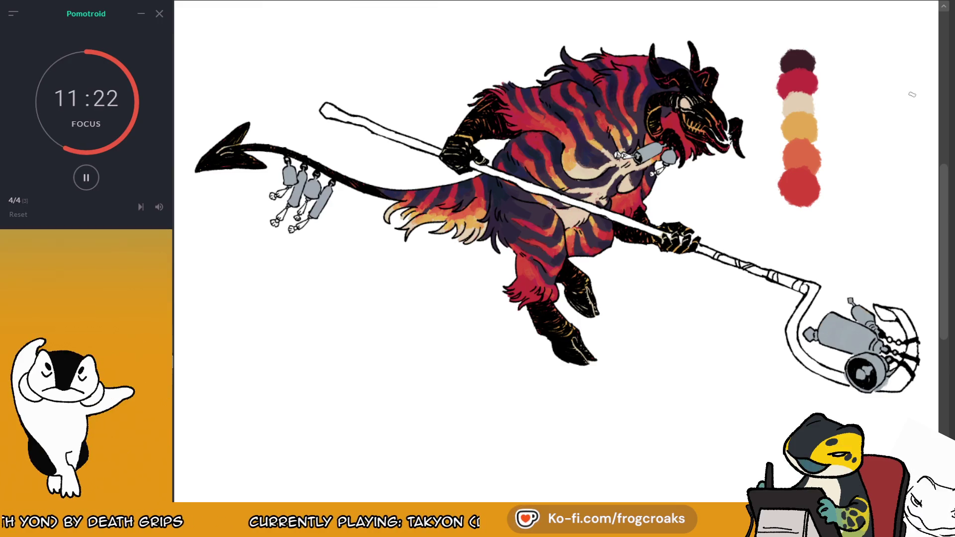
# Step: Mirror the view to check the drawing, then dab light tan onto the lantern canister
pyautogui.scroll(-4, 544, 126)
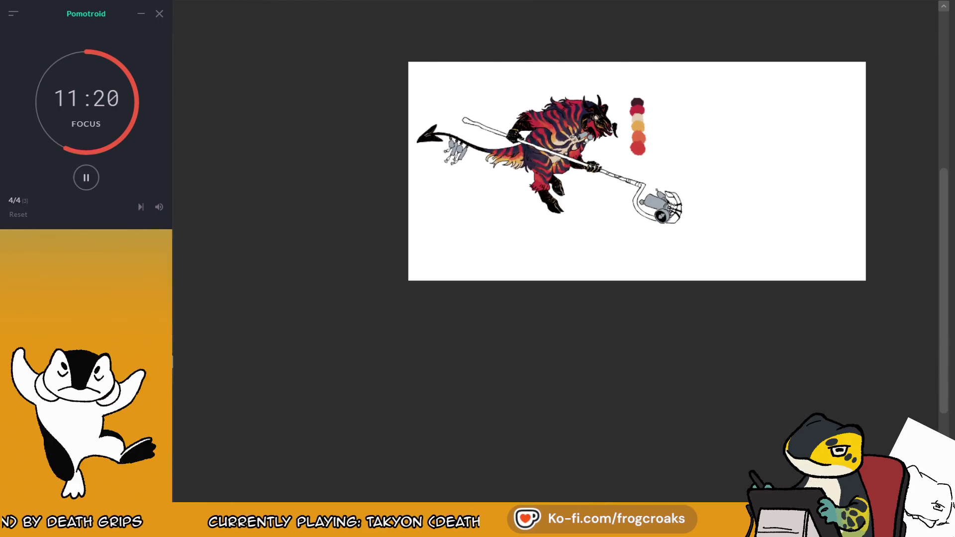
pyautogui.press('m')
pyautogui.press('m')
pyautogui.scroll(4, 547, 109)
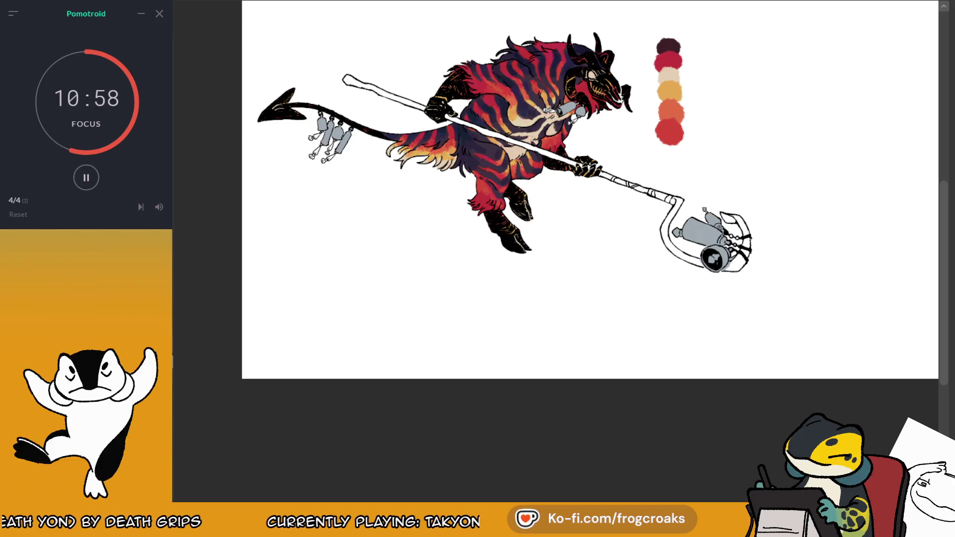
pyautogui.scroll(2, 748, 114)
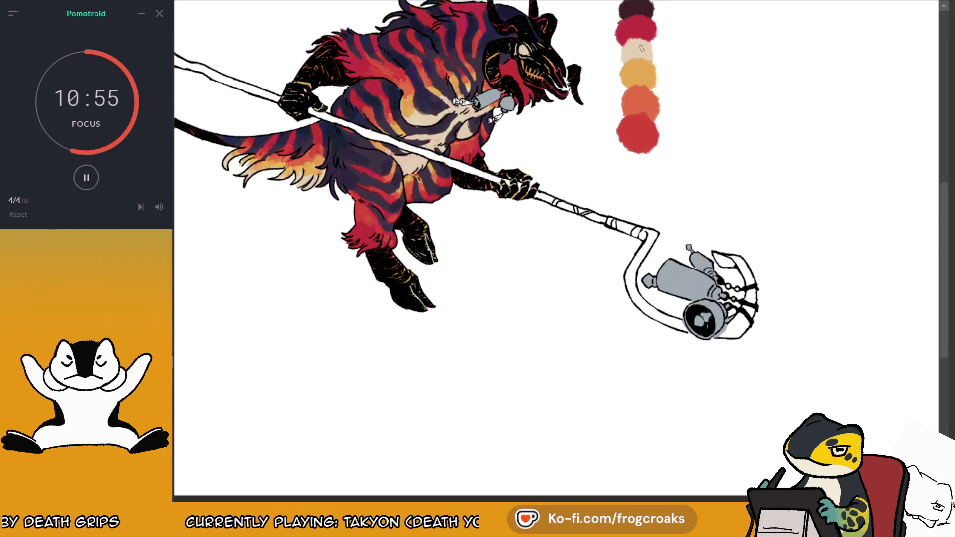
pyautogui.moveTo(677, 269); pyautogui.dragTo(679, 269)
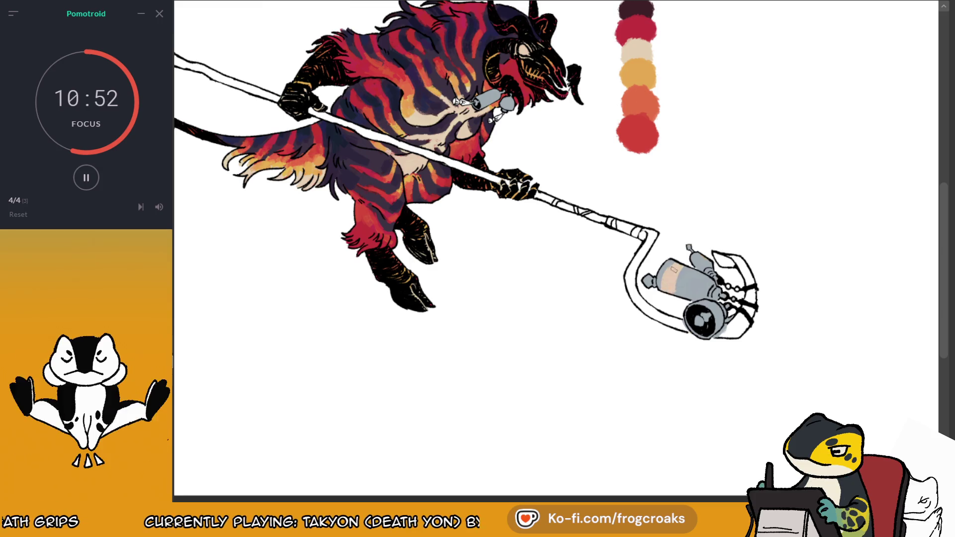
# Step: Paint the lantern canister's lens beige and add orange and yellow bands to the canister
pyautogui.moveTo(705, 308); pyautogui.dragTo(703, 319)
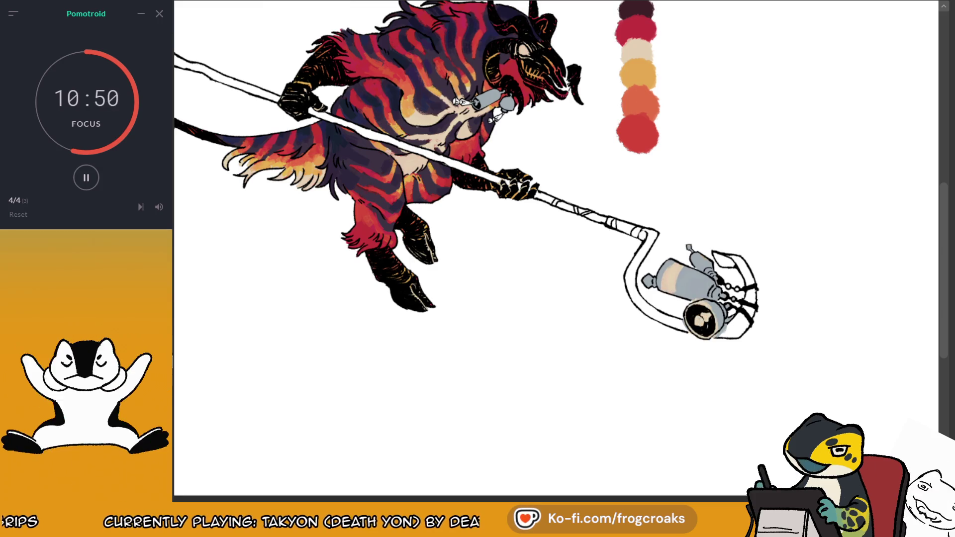
pyautogui.hotkey('ctrl', '0')
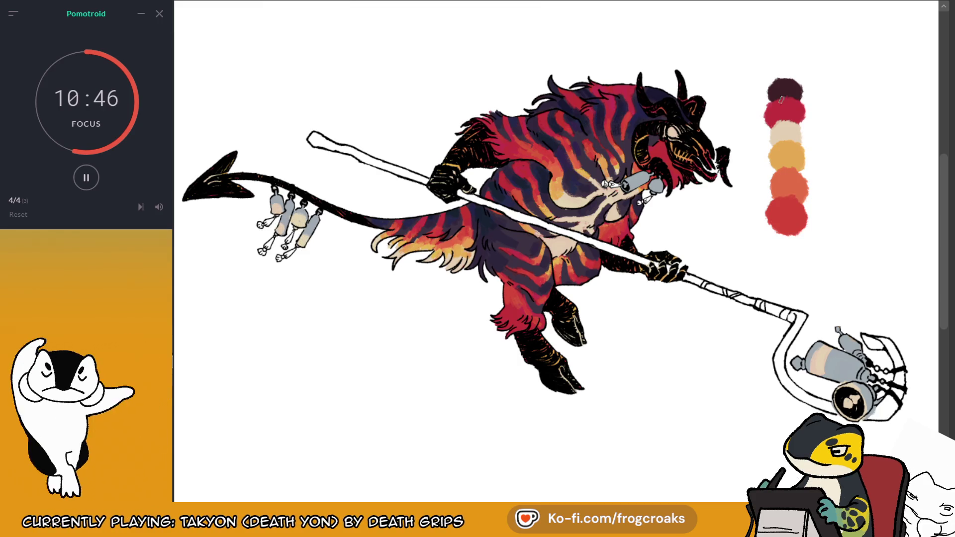
pyautogui.keyDown('alt'); pyautogui.click(788, 159); pyautogui.keyUp('alt')
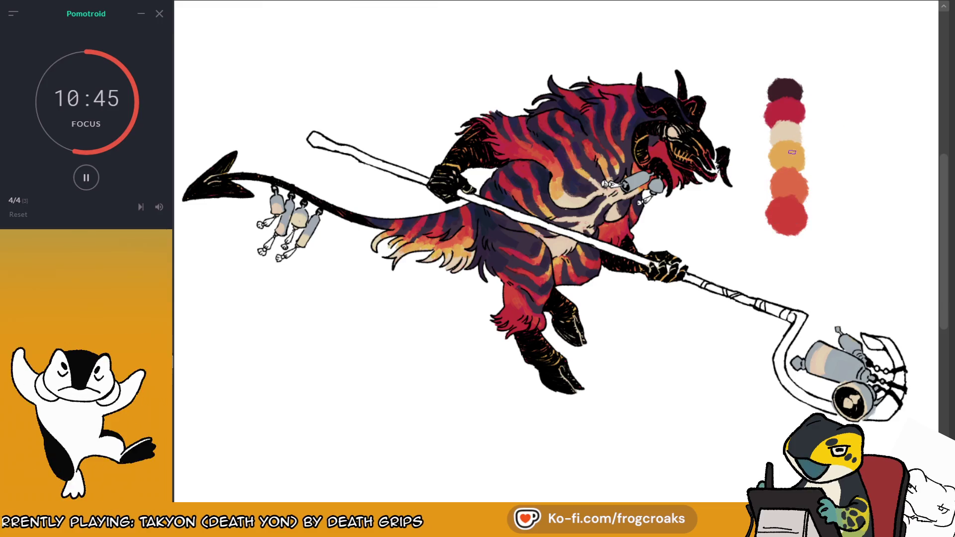
pyautogui.moveTo(838, 352)
pyautogui.mouseDown()
pyautogui.moveTo(823, 368)
pyautogui.moveTo(809, 355)
pyautogui.mouseUp()
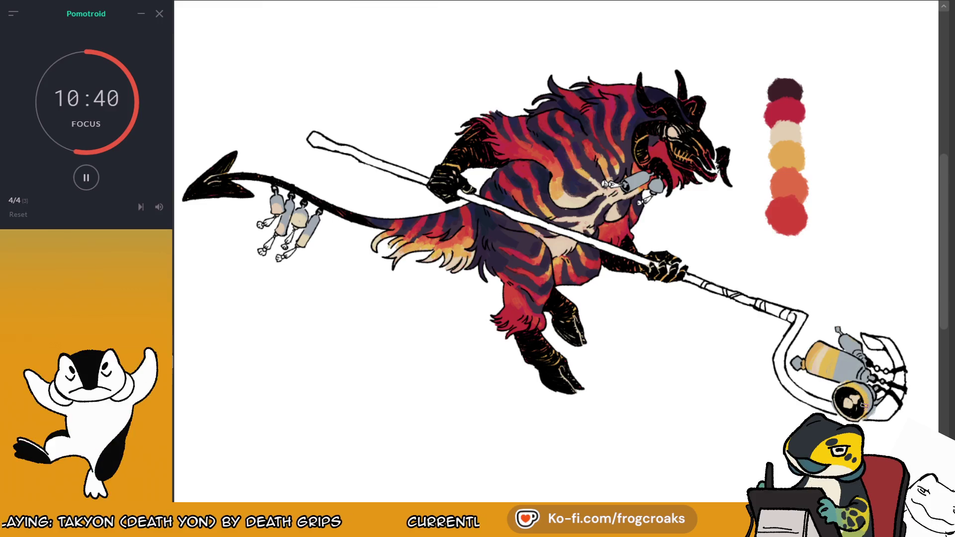
# Step: Band the tail charms with orange and red, and deepen the lowest canister with red
pyautogui.moveTo(297, 215); pyautogui.dragTo(285, 209)
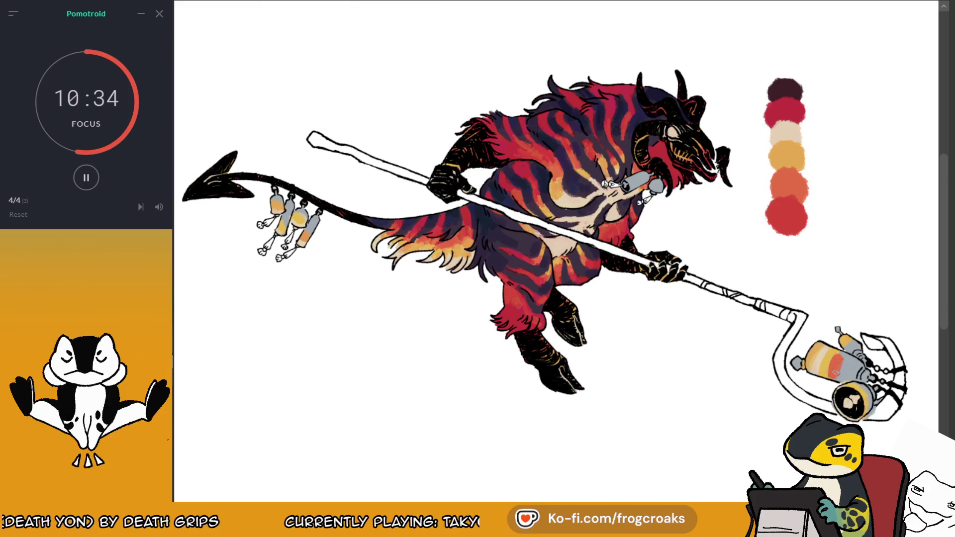
pyautogui.moveTo(311, 232)
pyautogui.mouseDown()
pyautogui.moveTo(299, 214)
pyautogui.moveTo(285, 222)
pyautogui.mouseUp()
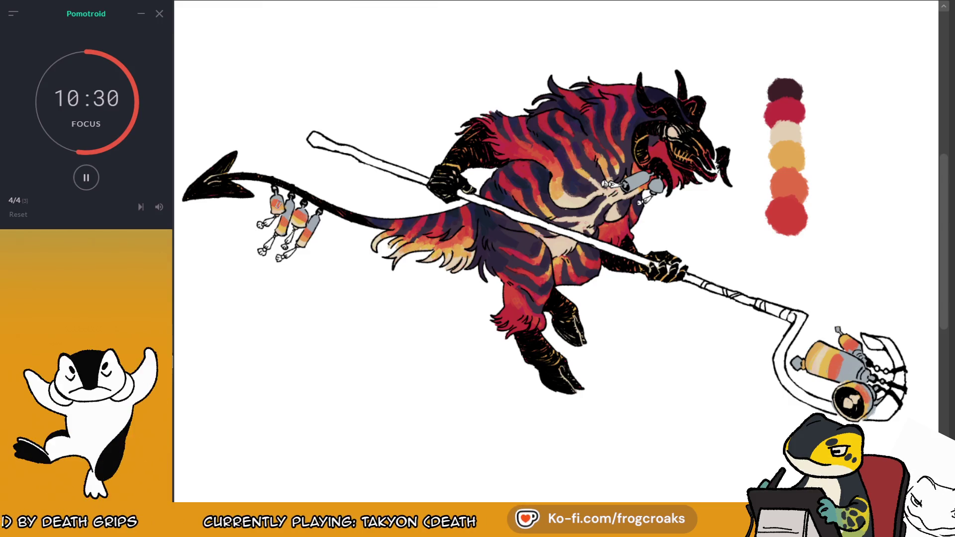
pyautogui.keyDown('alt'); pyautogui.click(785, 111); pyautogui.keyUp('alt')
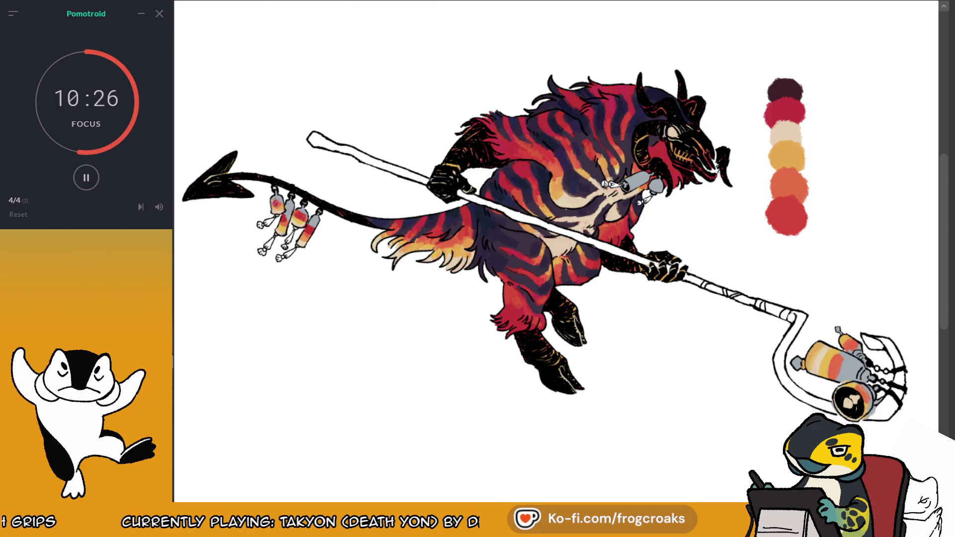
pyautogui.moveTo(862, 393); pyautogui.dragTo(851, 351)
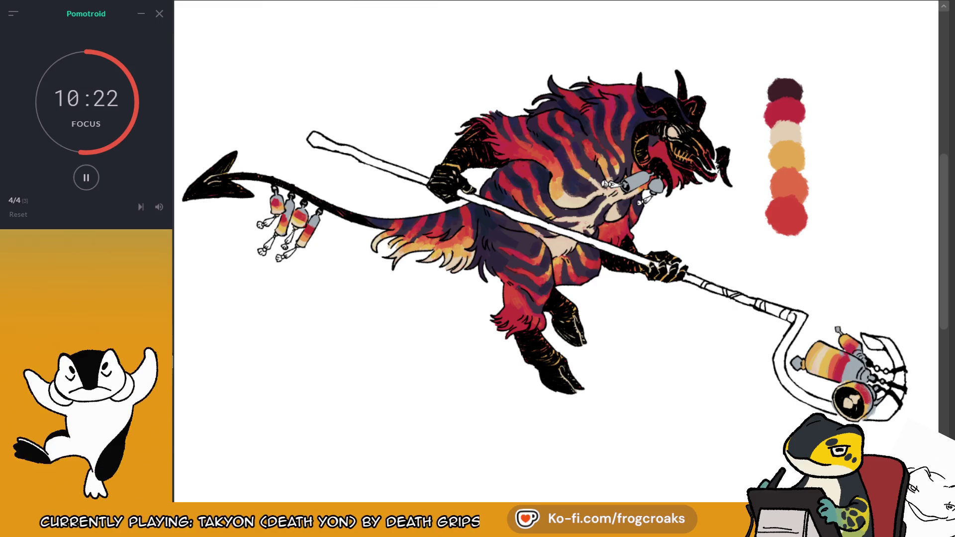
pyautogui.hotkey('ctrl', '-')
pyautogui.hotkey('ctrl', '-')
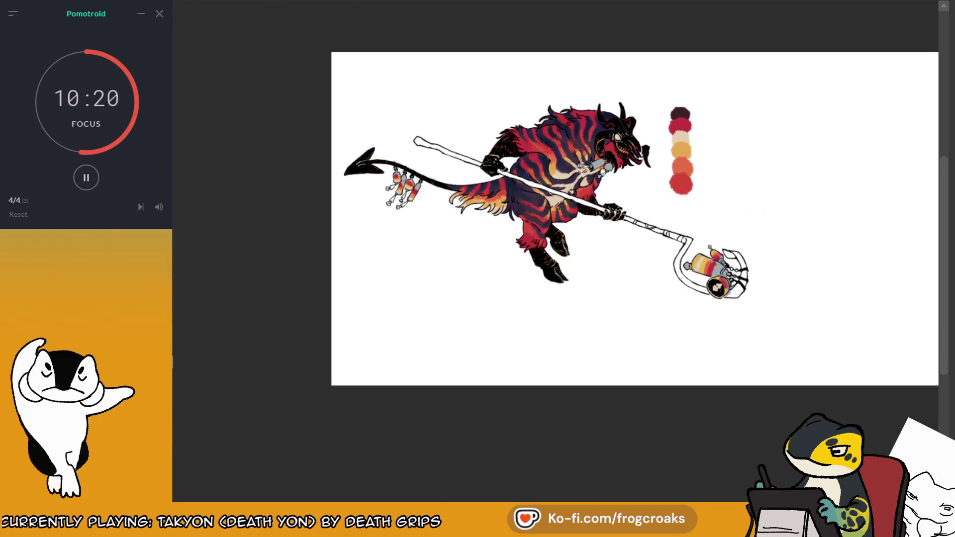
# Step: Zoom in on the lantern and brush a soft light tone along the canister's left side
pyautogui.hotkey('ctrl', '+')
pyautogui.hotkey('ctrl', '+')
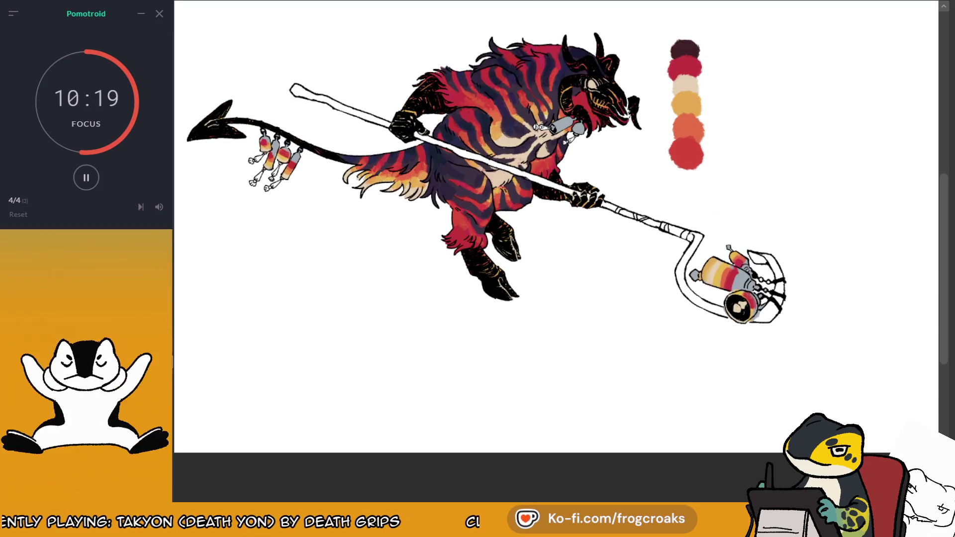
pyautogui.hotkey('ctrl', '-')
pyautogui.hotkey('ctrl', '+')
pyautogui.hotkey('ctrl', '+')
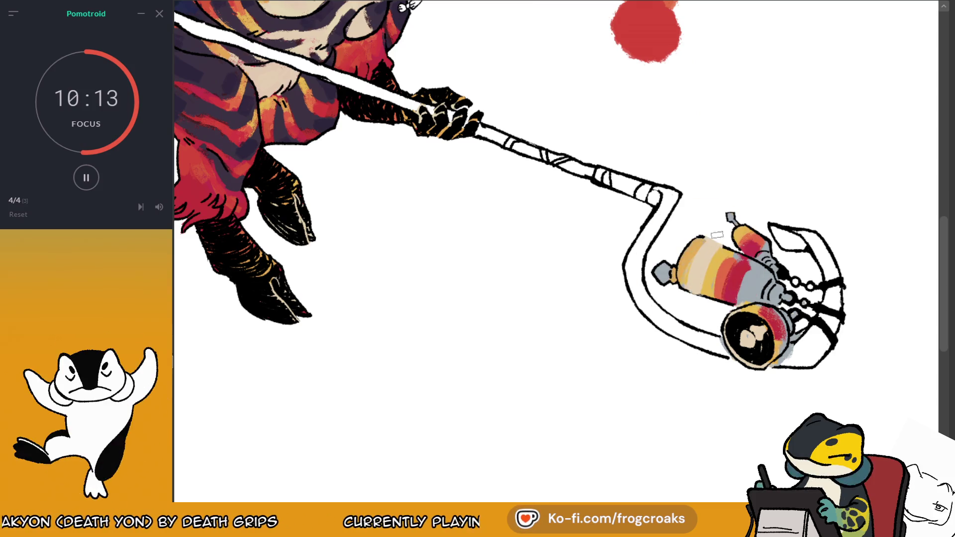
pyautogui.moveTo(716, 241)
pyautogui.mouseDown()
pyautogui.moveTo(694, 263)
pyautogui.moveTo(714, 299)
pyautogui.moveTo(740, 280)
pyautogui.moveTo(724, 262)
pyautogui.moveTo(686, 264)
pyautogui.moveTo(722, 261)
pyautogui.moveTo(700, 240)
pyautogui.moveTo(691, 291)
pyautogui.moveTo(711, 298)
pyautogui.mouseUp()
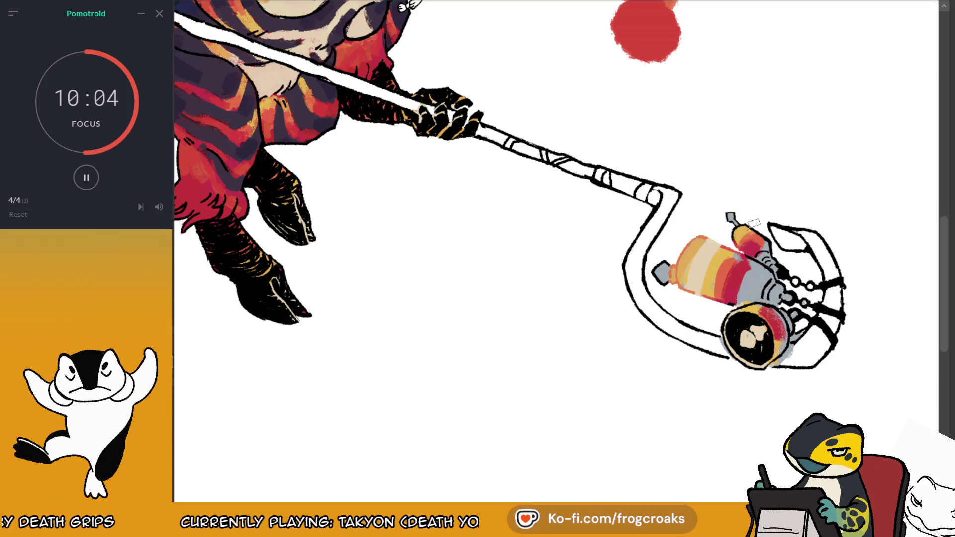
pyautogui.scroll(-5, 767, 210)
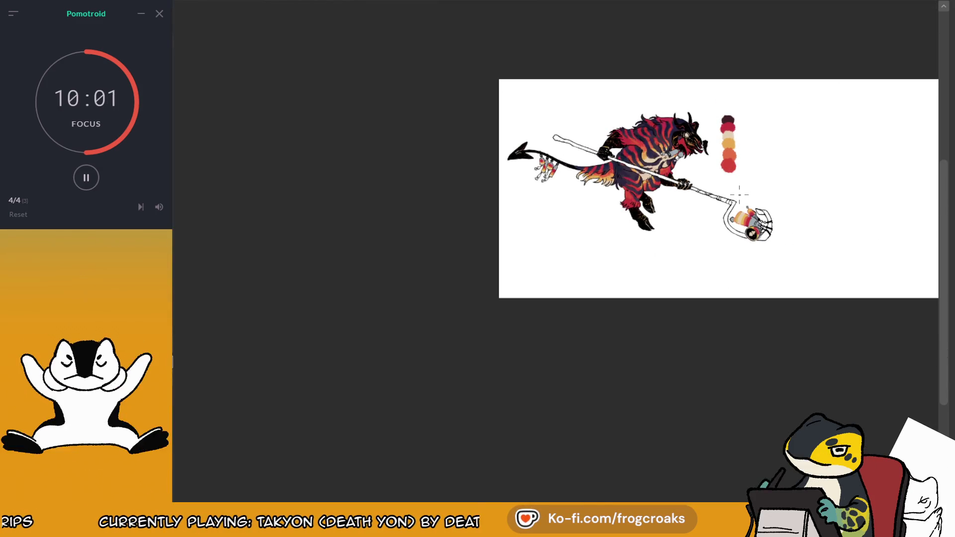
pyautogui.scroll(2, 740, 195)
pyautogui.scroll(3, 758, 193)
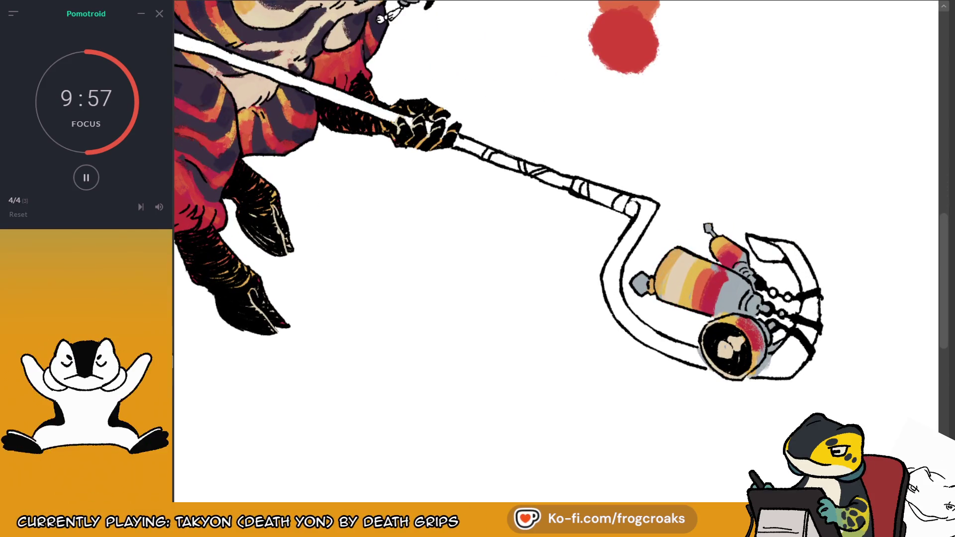
pyautogui.scroll(-3, 649, 270)
pyautogui.scroll(3, 617, 146)
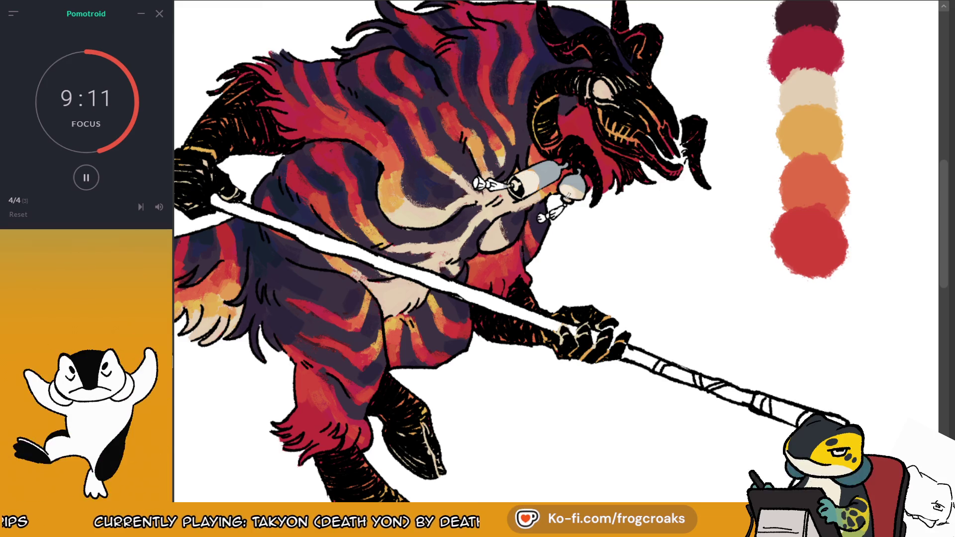
# Step: Pan to the tail and brush a lighter tone over the bottom of one bottle charm
pyautogui.scroll(-1, 629, 166)
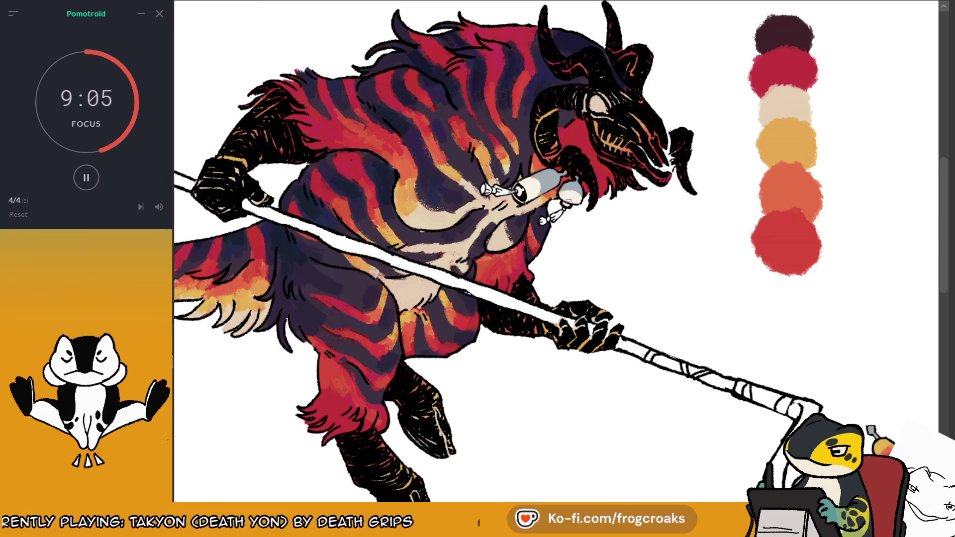
pyautogui.moveTo(547, 273); pyautogui.dragTo(438, 179)
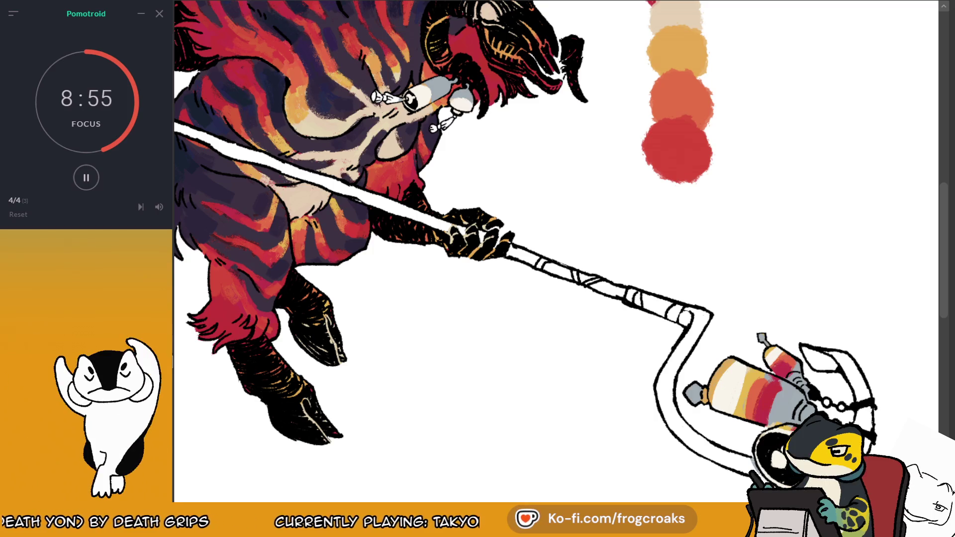
pyautogui.scroll(-5, 765, 450)
pyautogui.scroll(5, 260, 113)
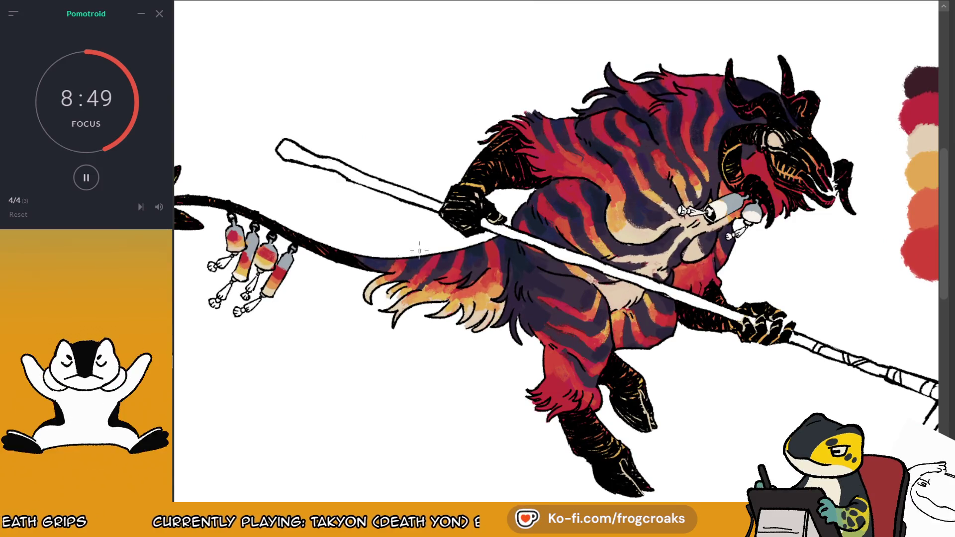
pyautogui.moveTo(271, 291)
pyautogui.mouseDown()
pyautogui.moveTo(256, 299)
pyautogui.moveTo(274, 280)
pyautogui.mouseUp()
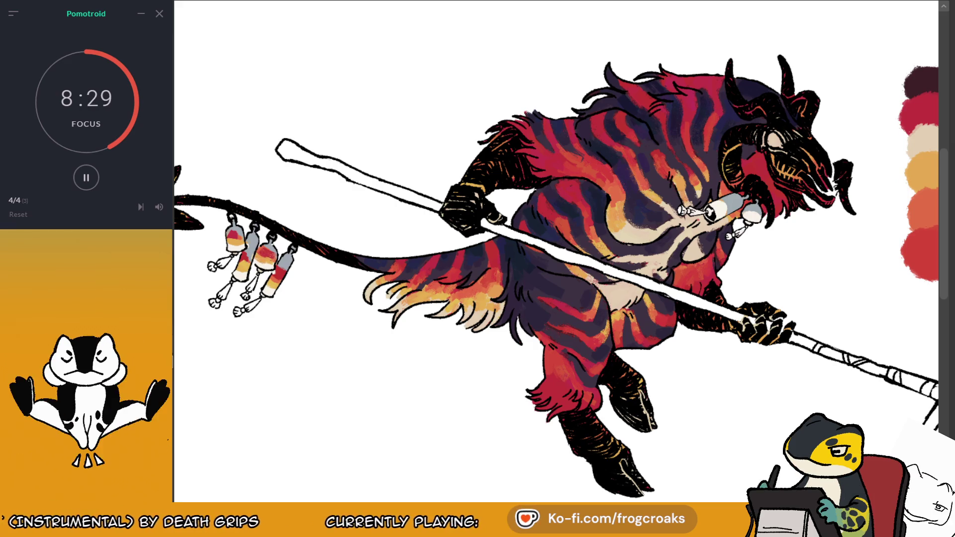
# Step: Sample palette colours, ending on the beige swatch, and pan back to the demon's striped body
pyautogui.moveTo(547, 298); pyautogui.dragTo(269, 134)
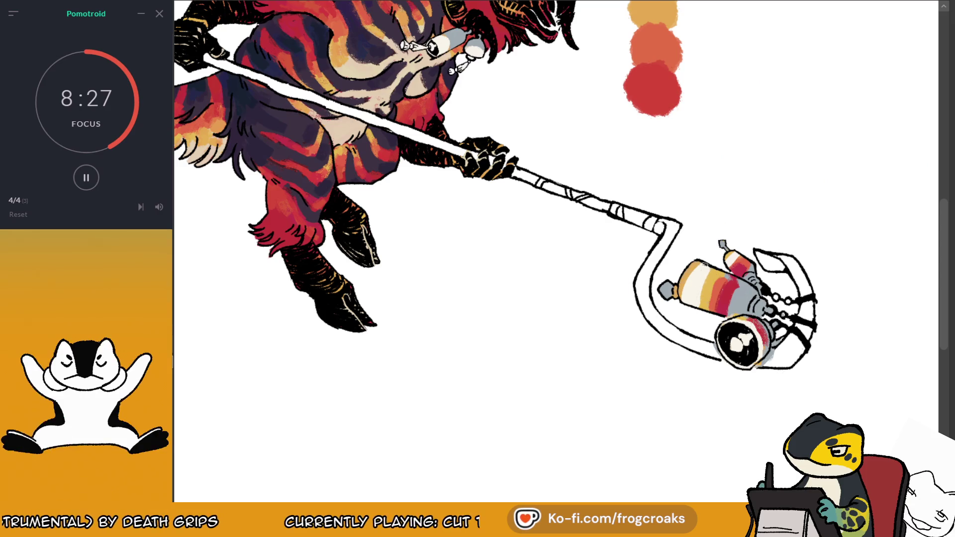
pyautogui.keyDown('alt'); pyautogui.click(652, 19); pyautogui.keyUp('alt')
pyautogui.moveTo(825, 3); pyautogui.dragTo(746, 70)
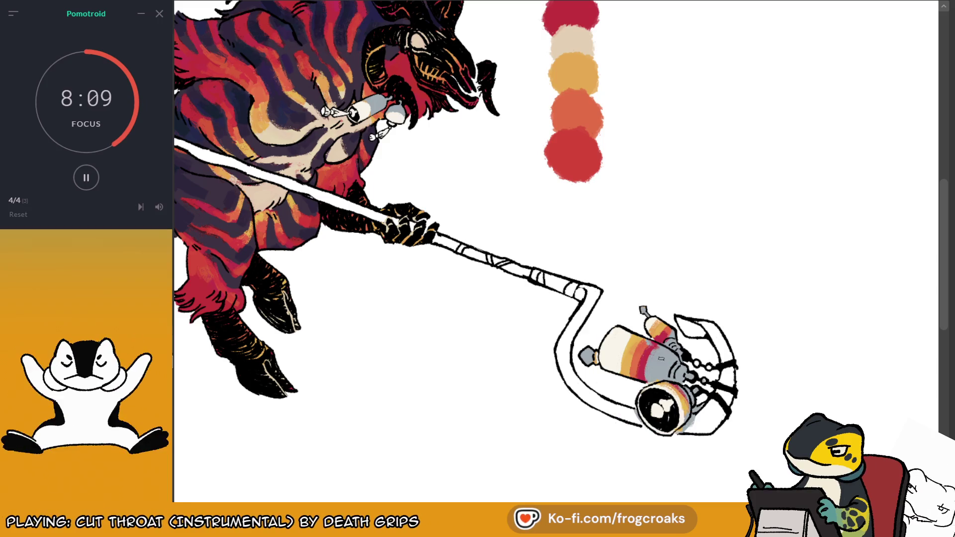
pyautogui.keyDown('ctrl'); pyautogui.click(573, 151); pyautogui.keyUp('ctrl')
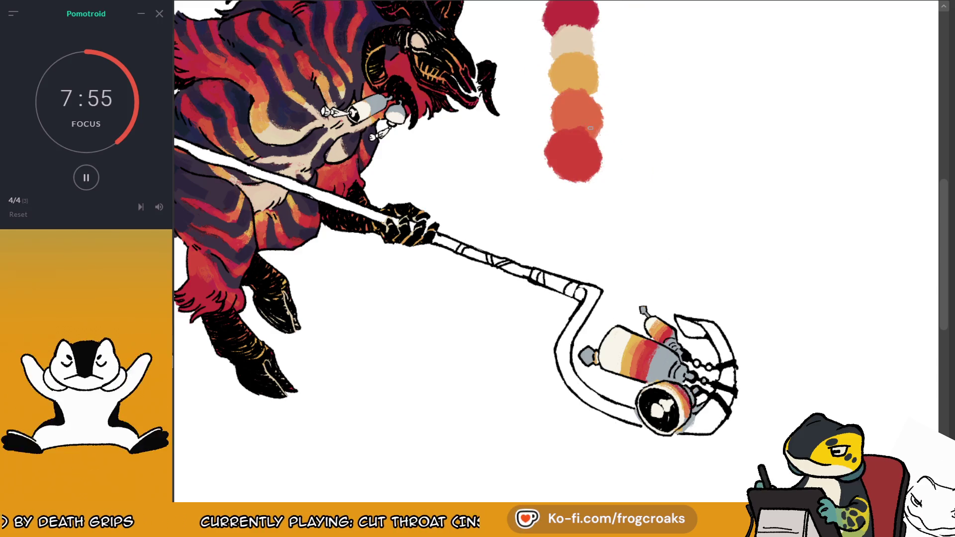
pyautogui.keyDown('ctrl'); pyautogui.click(572, 50); pyautogui.keyUp('ctrl')
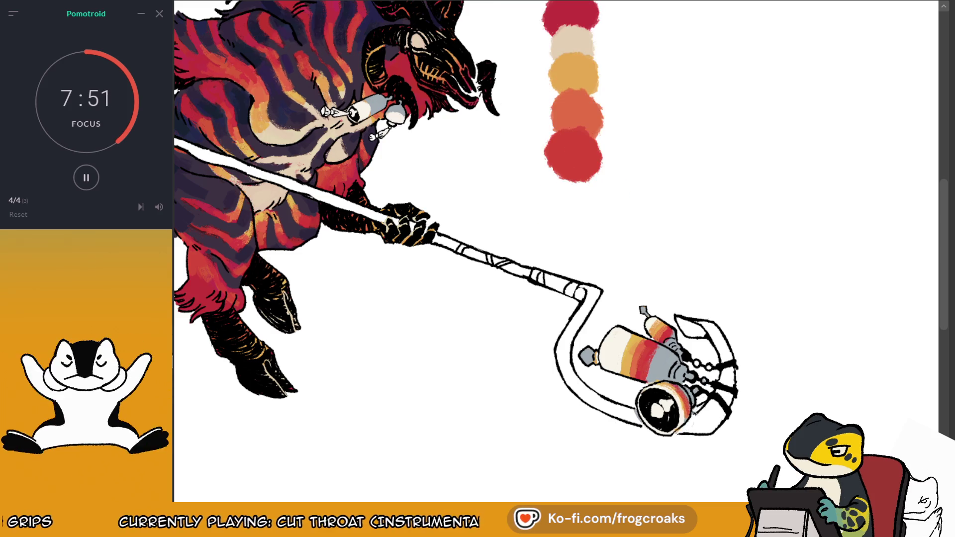
pyautogui.moveTo(646, 249); pyautogui.dragTo(898, 281)
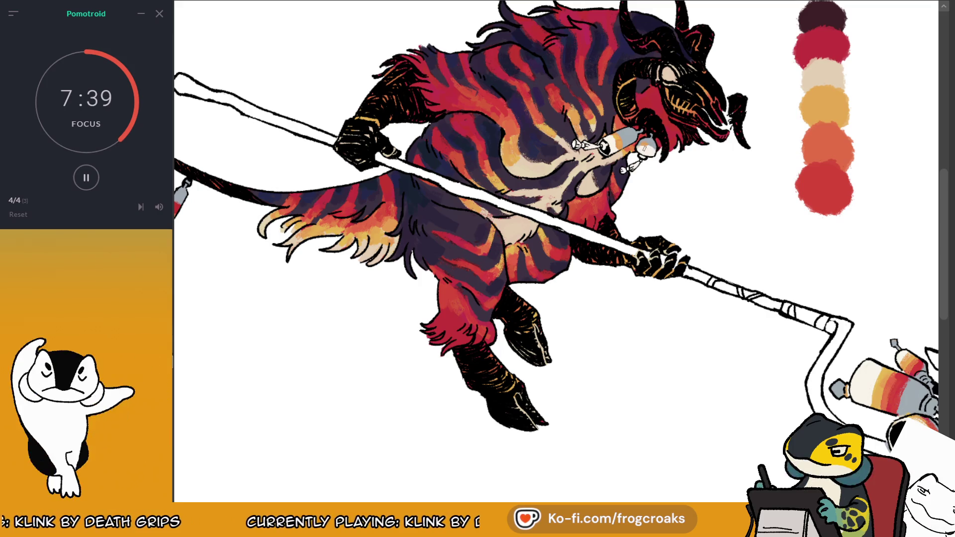
# Step: Paint orange and red bands on the grey mouth bottle, then pan along the staff to check it
pyautogui.hscroll(-10, 560, 249)
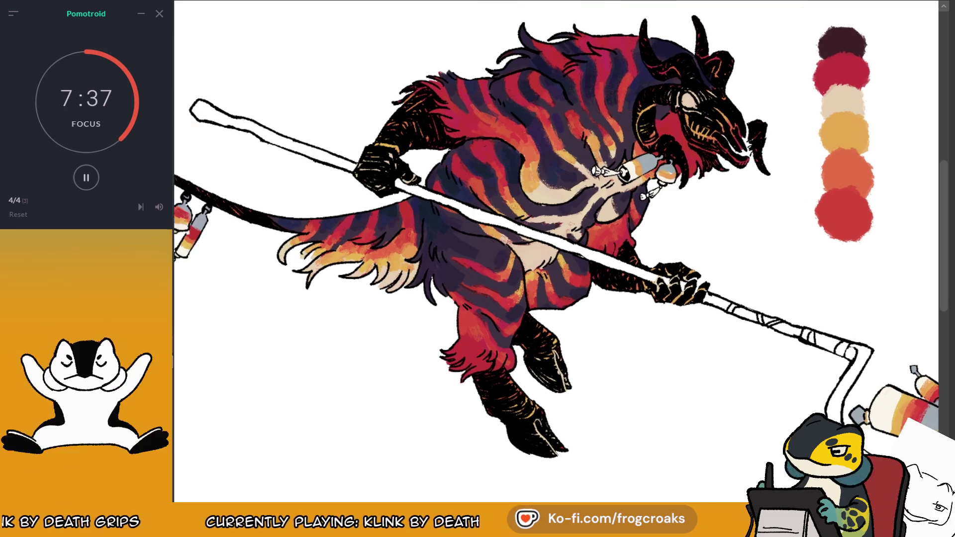
pyautogui.scroll(-3, 557, 249)
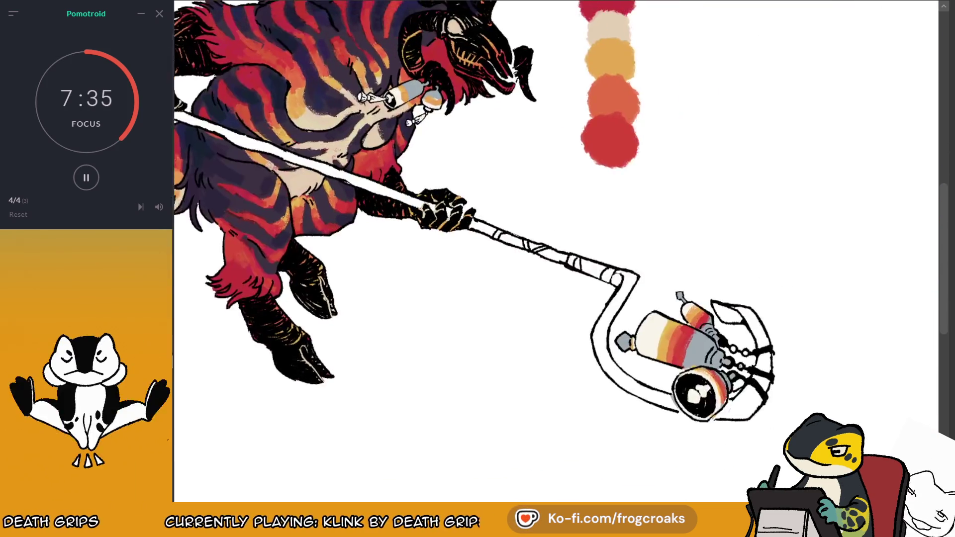
pyautogui.scroll(3, 557, 249)
pyautogui.hscroll(2, 945, 149)
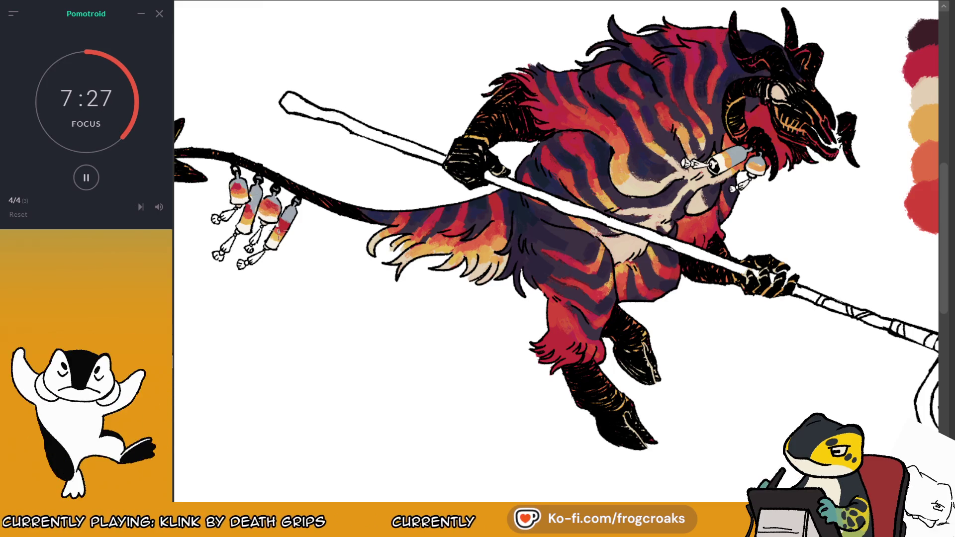
pyautogui.scroll(-2, 556, 227)
pyautogui.moveTo(689, 119); pyautogui.dragTo(705, 125)
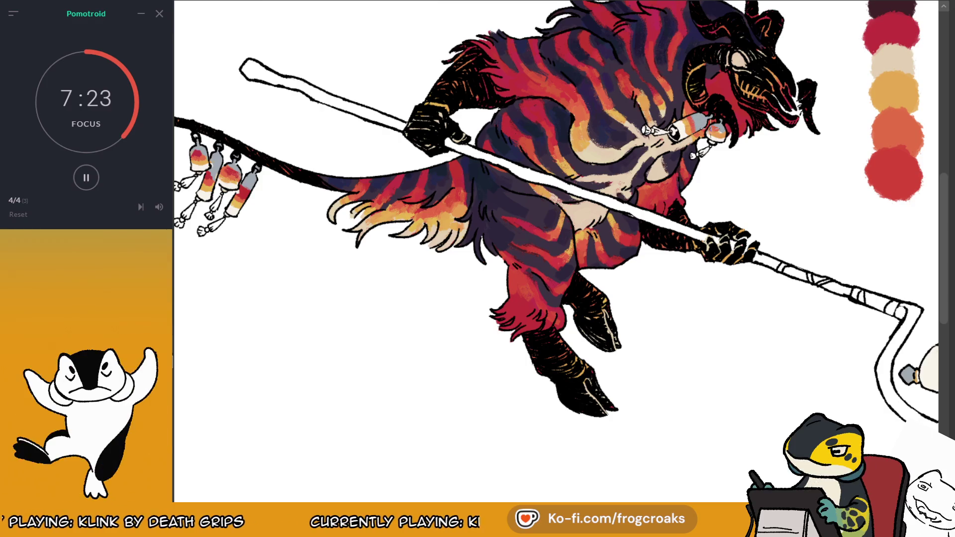
pyautogui.moveTo(555, 226); pyautogui.dragTo(404, 167)
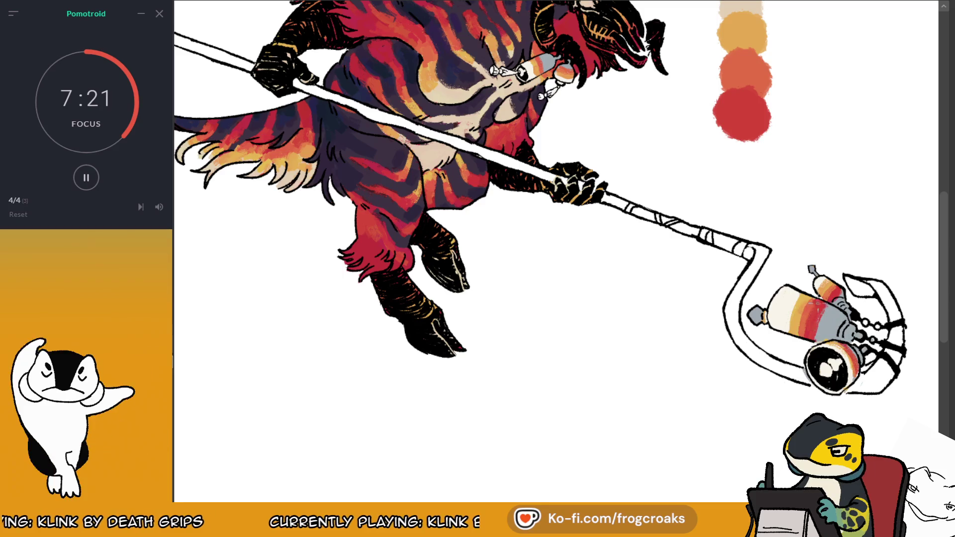
pyautogui.moveTo(746, 98); pyautogui.dragTo(819, 104)
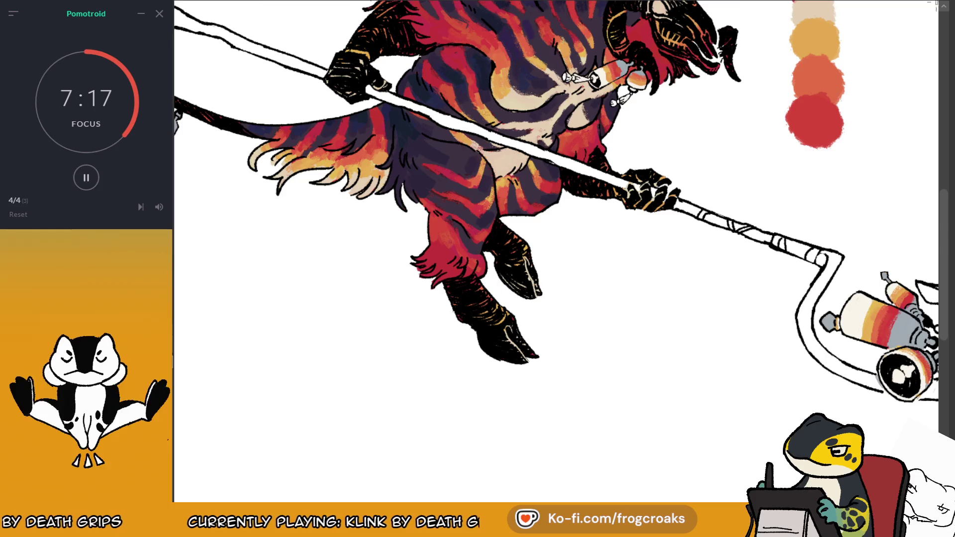
pyautogui.moveTo(547, 224); pyautogui.dragTo(566, 257)
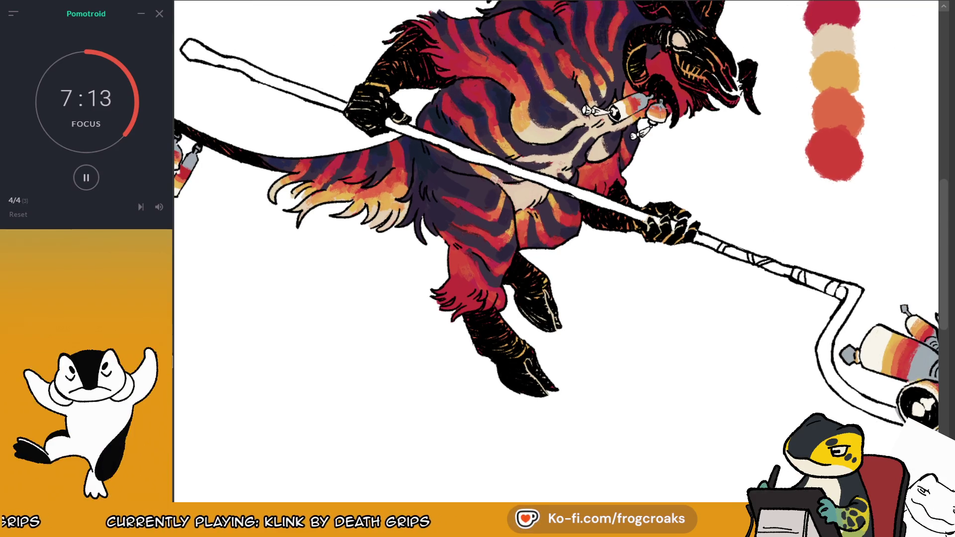
pyautogui.moveTo(547, 224); pyautogui.dragTo(455, 211)
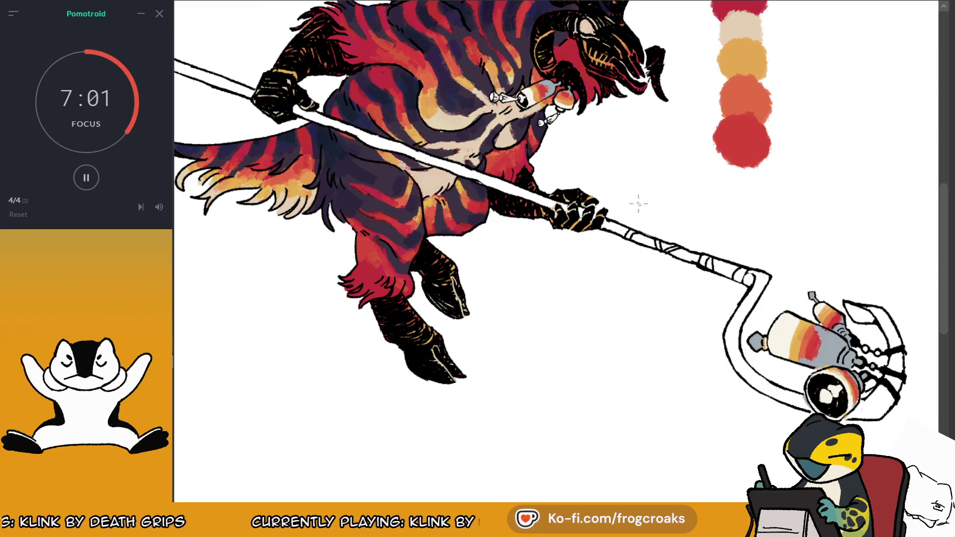
pyautogui.scroll(-2, 646, 197)
pyautogui.scroll(2, 647, 164)
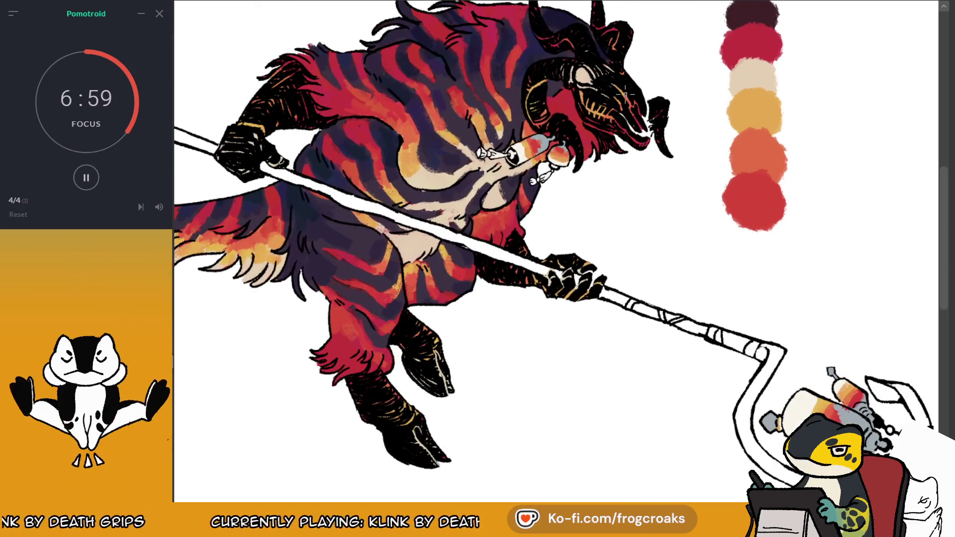
# Step: Zoom in on the staff and eyedrop the palette's red, then its orange-red swatch
pyautogui.scroll(-2, 682, 113)
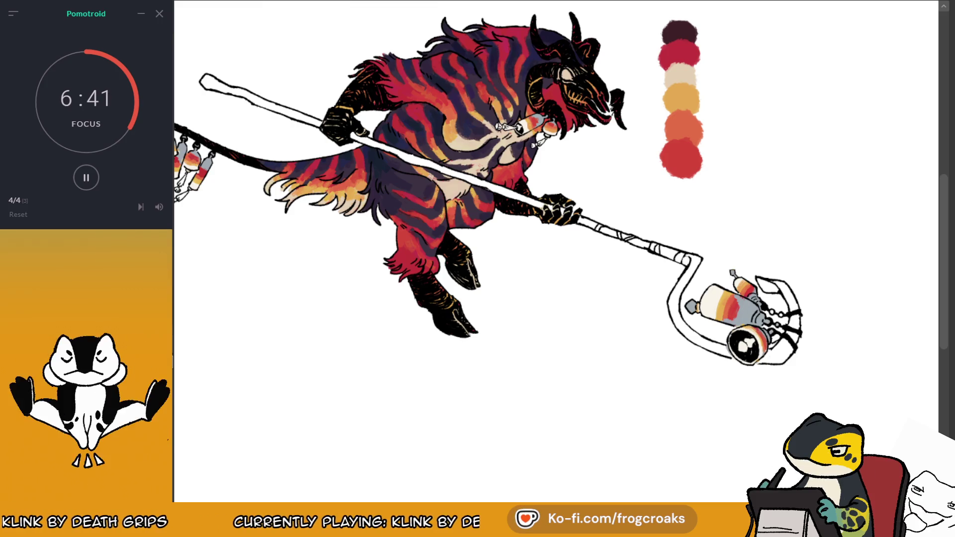
pyautogui.hotkey('ctrl', '+')
pyautogui.hotkey('ctrl', '+')
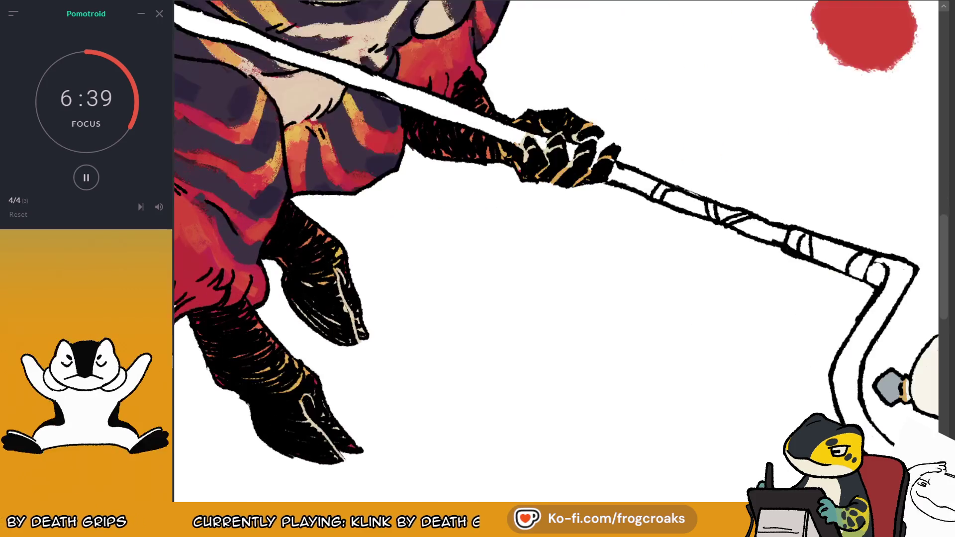
pyautogui.scroll(3, 556, 252)
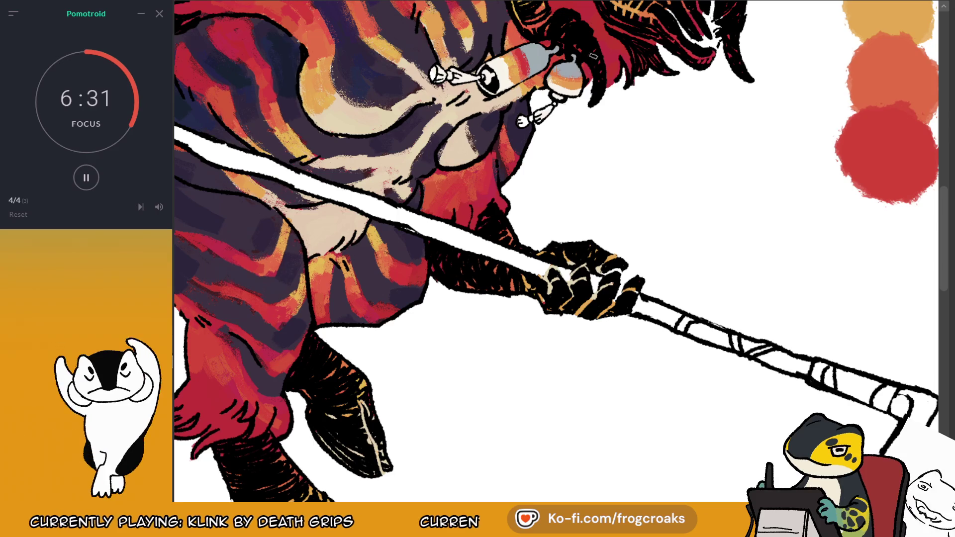
pyautogui.scroll(-3, 575, 63)
pyautogui.scroll(-3, 672, 155)
pyautogui.scroll(3, 736, 174)
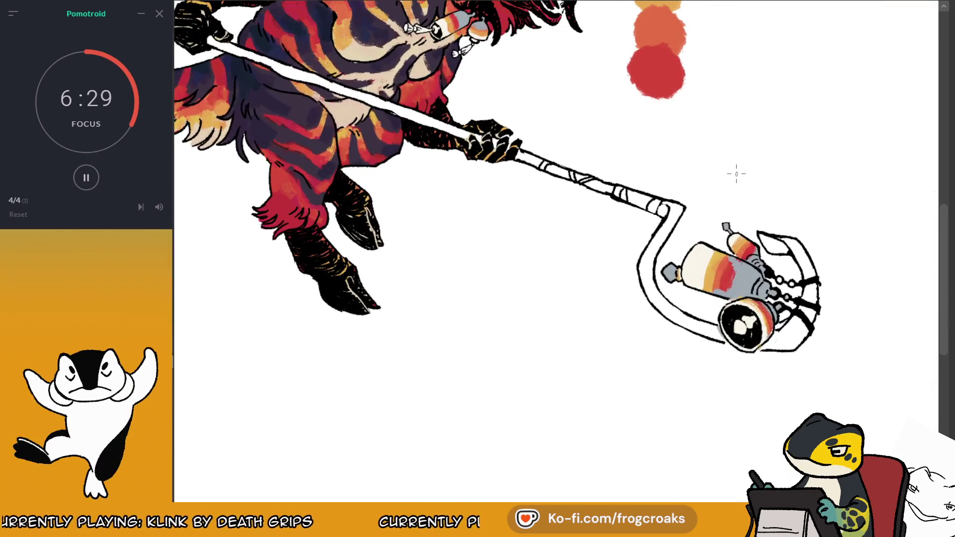
pyautogui.keyDown('alt'); pyautogui.click(659, 70); pyautogui.keyUp('alt')
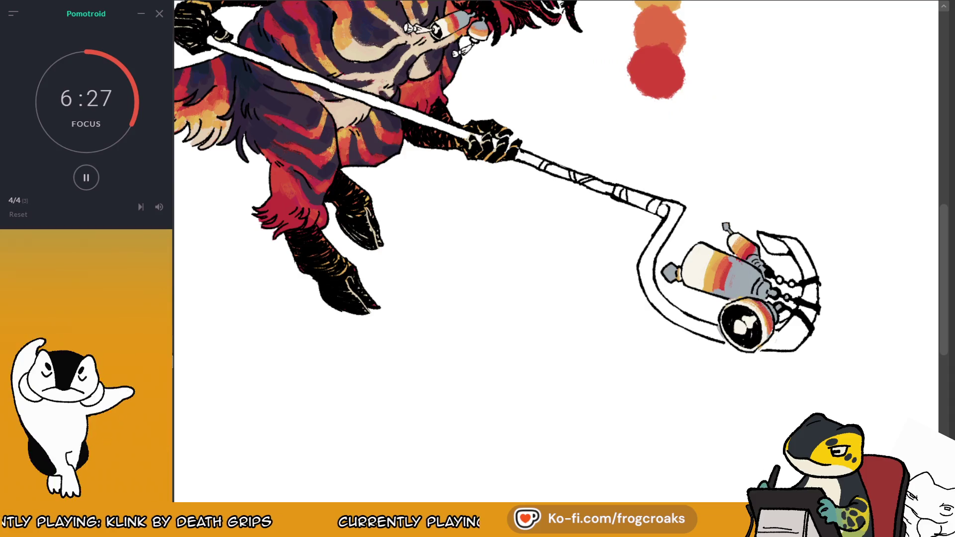
pyautogui.moveTo(771, 185); pyautogui.dragTo(744, 262)
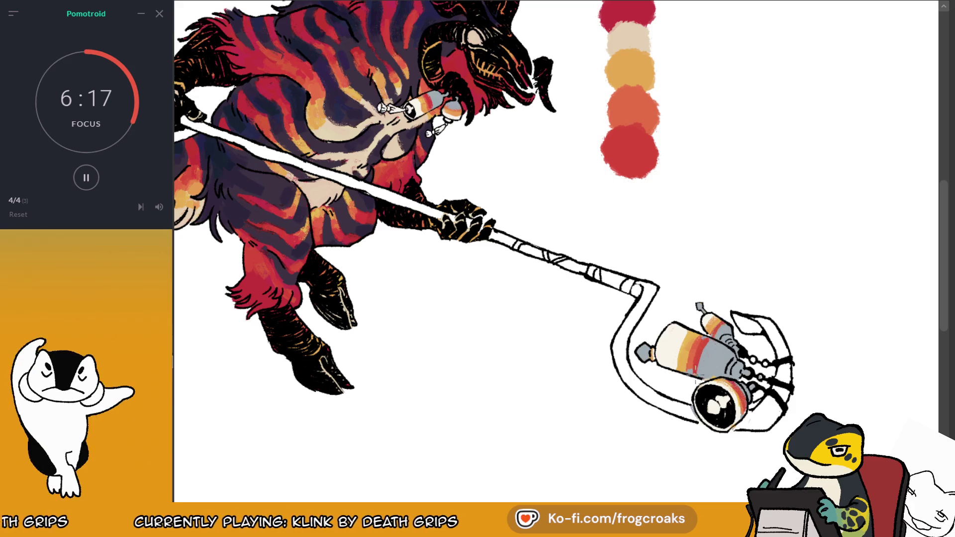
pyautogui.keyDown('alt'); pyautogui.click(622, 110); pyautogui.keyUp('alt')
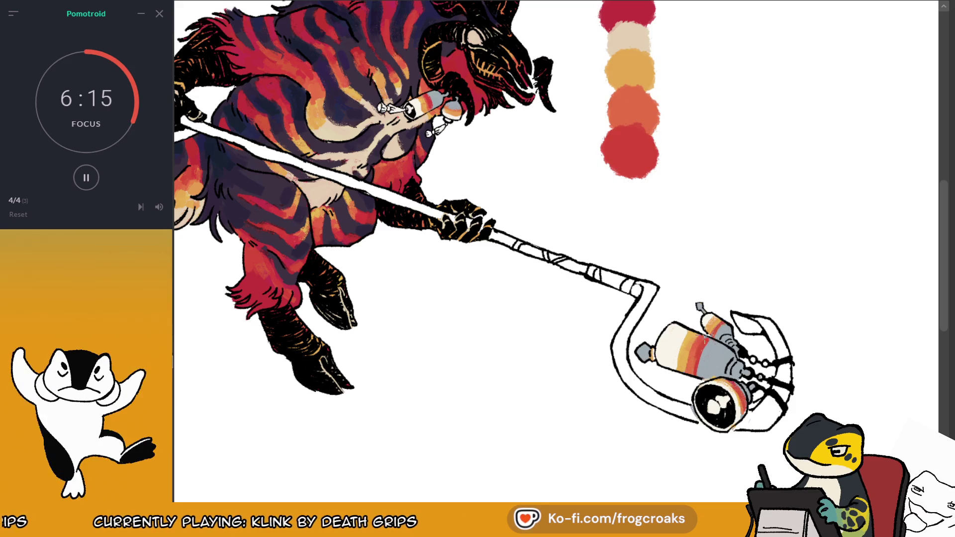
# Step: Zoom to the tail, sample grey from a bottle and paint the first bottle's top grey
pyautogui.scroll(-5, 555, 246)
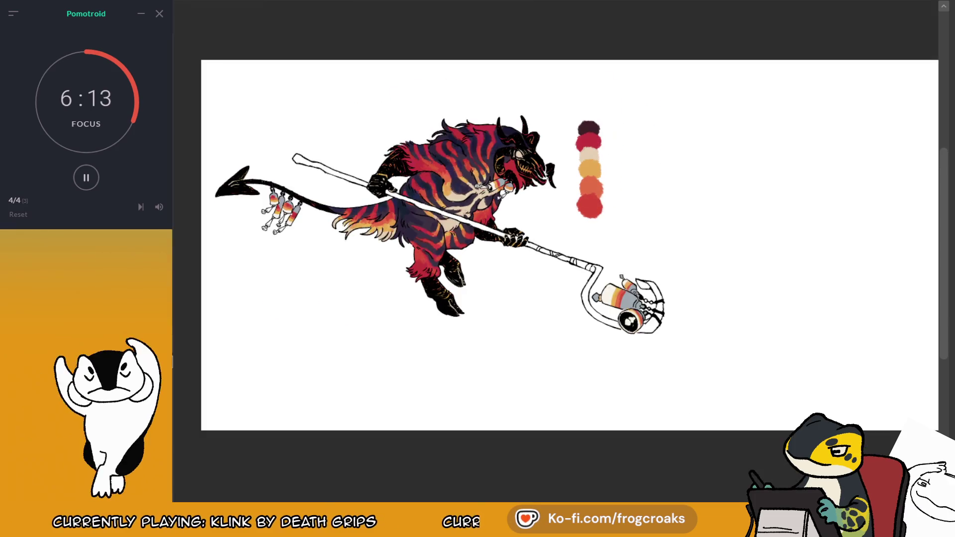
pyautogui.scroll(2, 555, 246)
pyautogui.hotkey('ctrl', 'Tab')
pyautogui.hotkey('ctrl', 'Tab')
pyautogui.hotkey('ctrl', 'Tab')
pyautogui.scroll(-2, 479, 272)
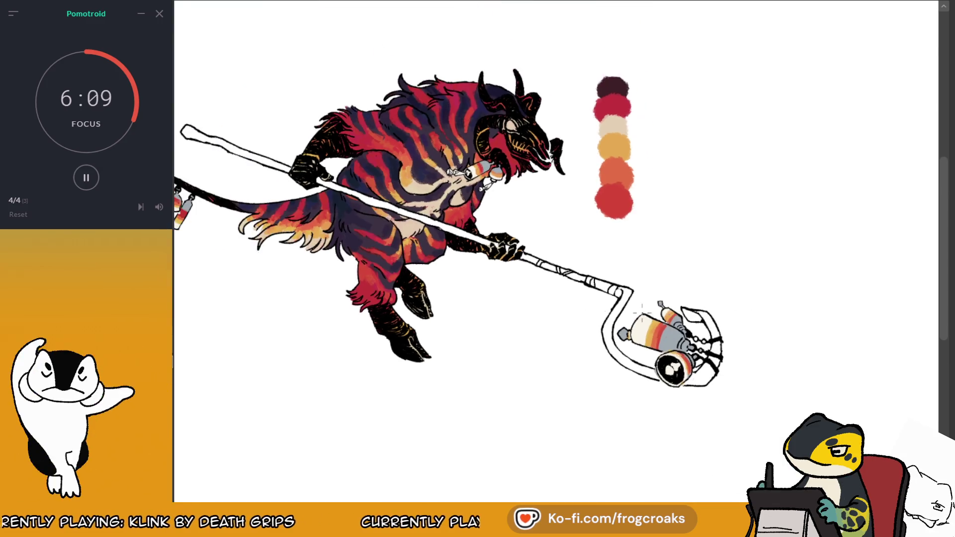
pyautogui.scroll(3, 371, 248)
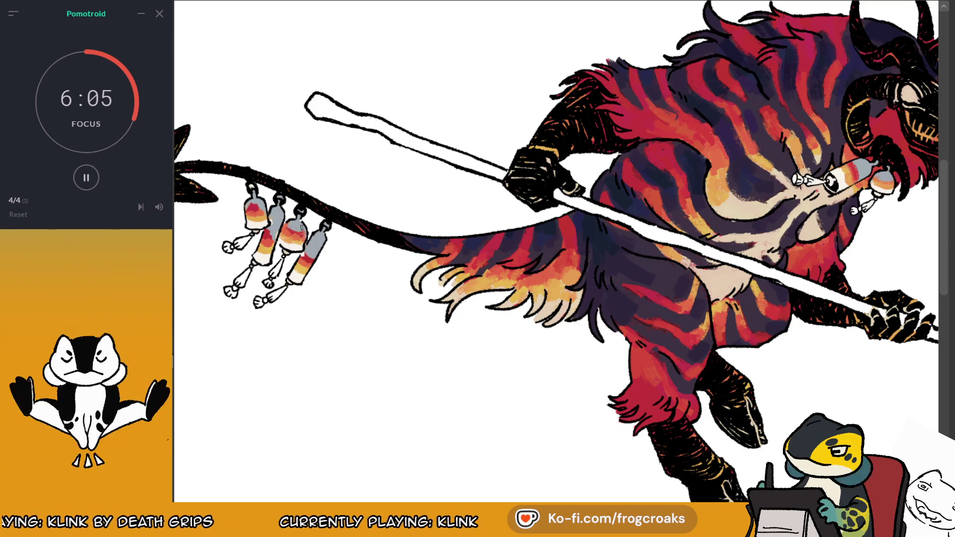
pyautogui.keyDown('alt'); pyautogui.click(268, 241); pyautogui.keyUp('alt')
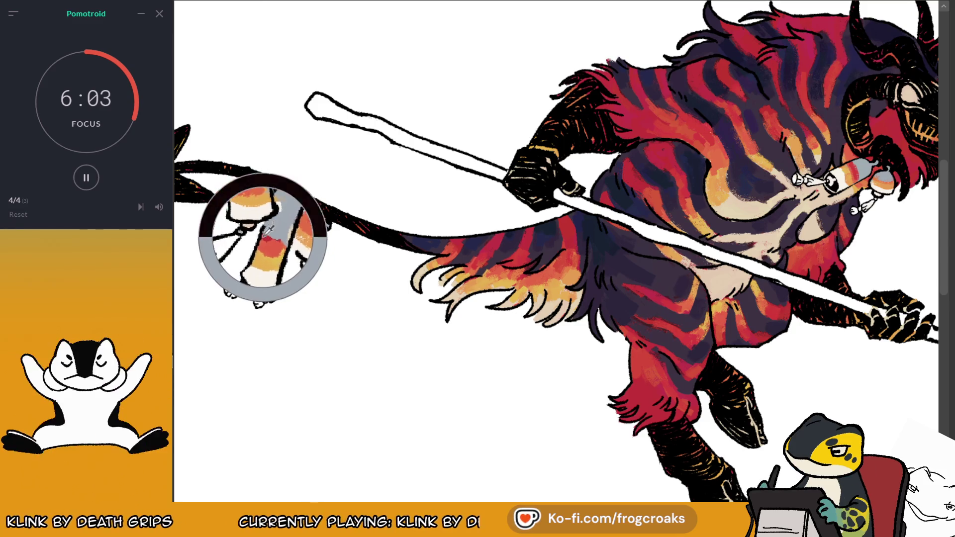
pyautogui.keyDown('alt'); pyautogui.click(288, 231); pyautogui.keyUp('alt')
pyautogui.moveTo(247, 205); pyautogui.dragTo(254, 213)
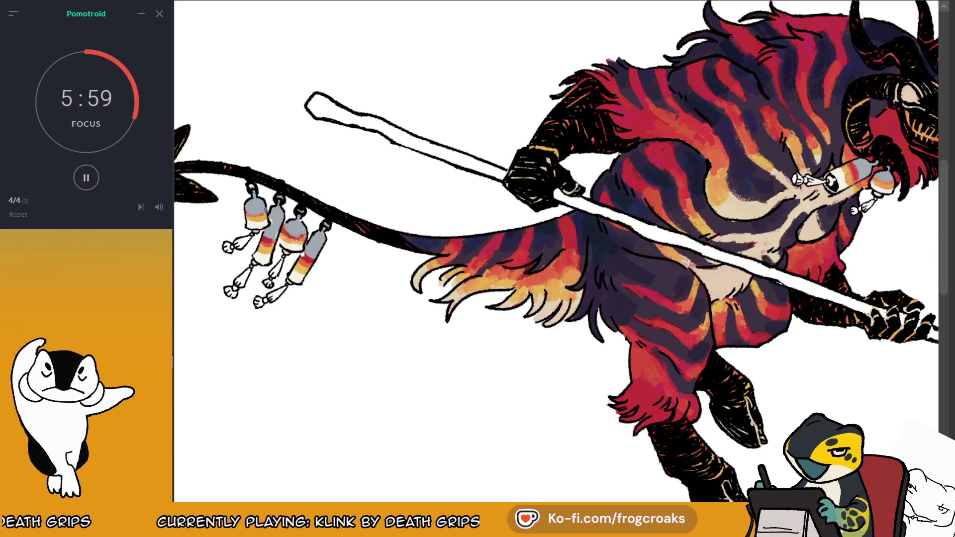
# Step: Sample further colours from the tail bottles and zoom back out
pyautogui.keyDown('alt'); pyautogui.click(266, 246); pyautogui.keyUp('alt')
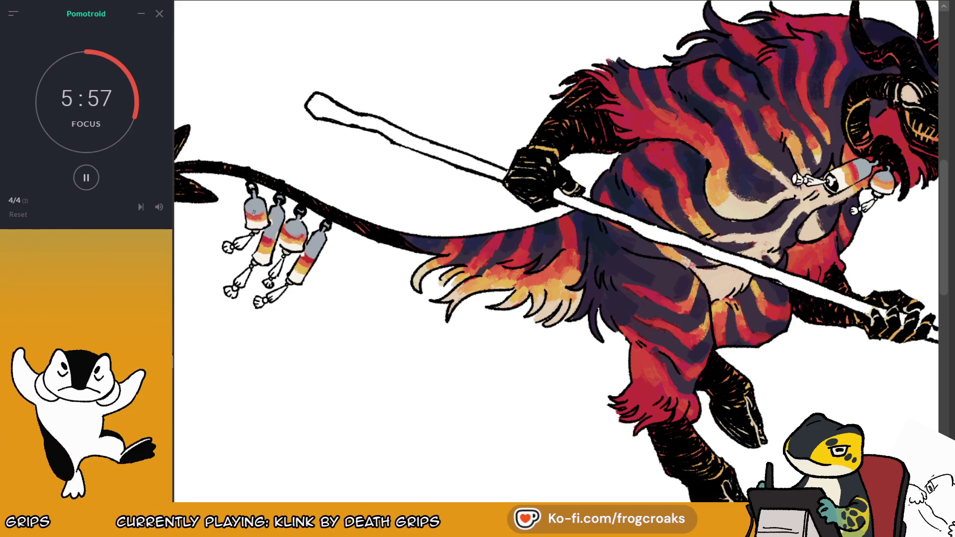
pyautogui.keyDown('alt'); pyautogui.click(268, 223); pyautogui.keyUp('alt')
pyautogui.keyDown('alt'); pyautogui.click(267, 239); pyautogui.keyUp('alt')
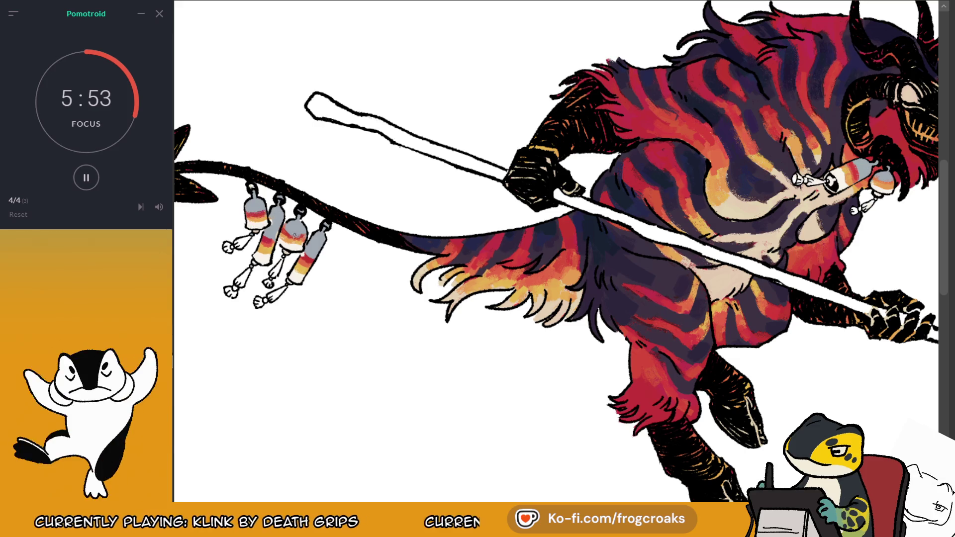
pyautogui.scroll(-2, 313, 240)
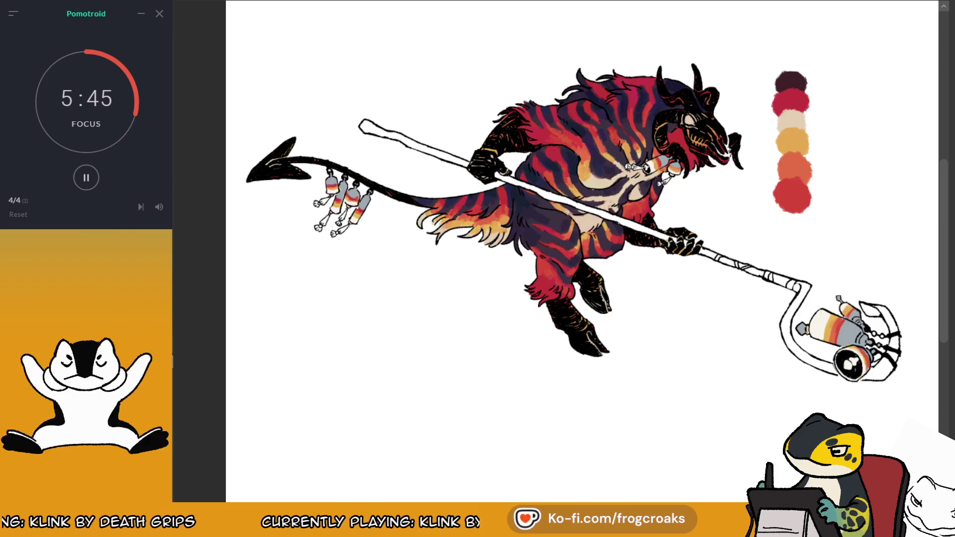
pyautogui.scroll(2, 606, 144)
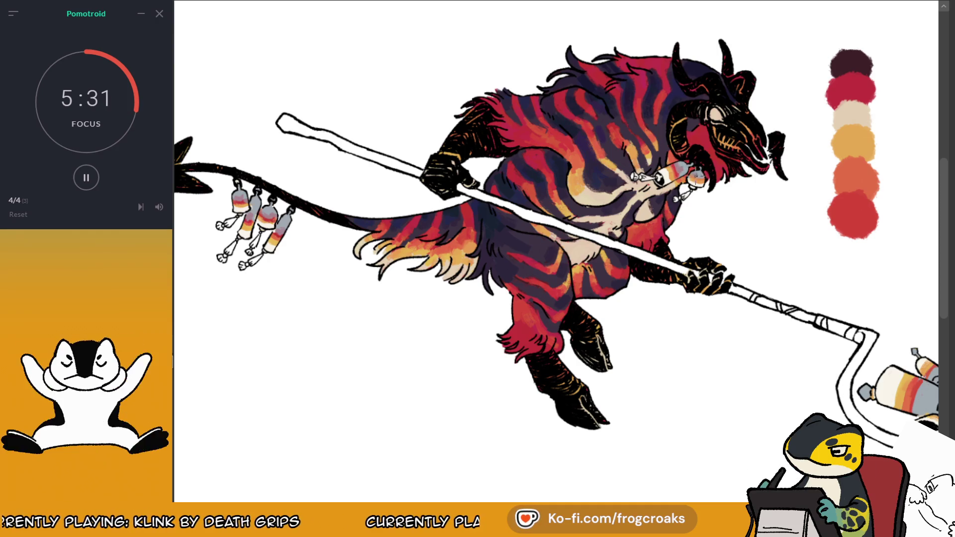
# Step: Sample the lantern stripe's red and brush deep red over the lantern's black rim and lens
pyautogui.moveTo(547, 249); pyautogui.dragTo(398, 182)
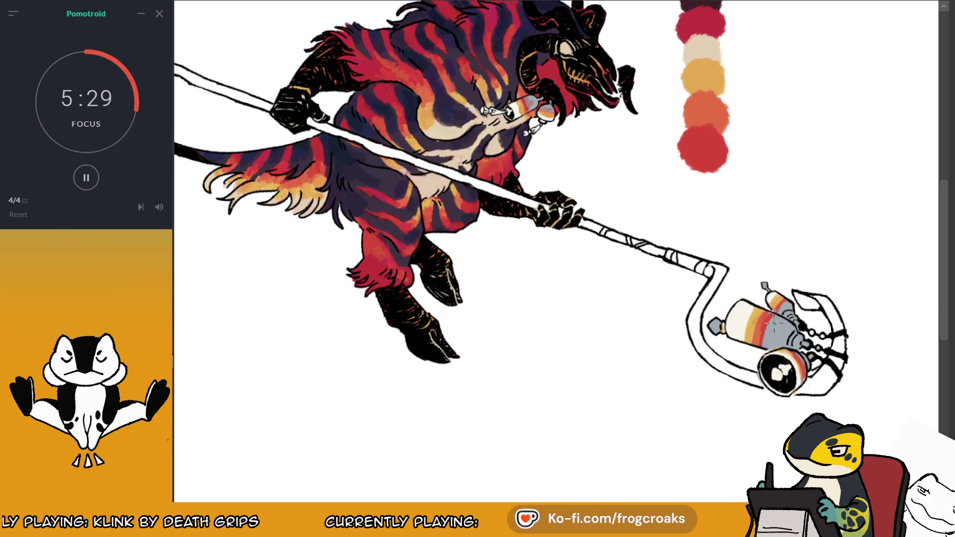
pyautogui.keyDown('alt'); pyautogui.click(698, 40); pyautogui.keyUp('alt')
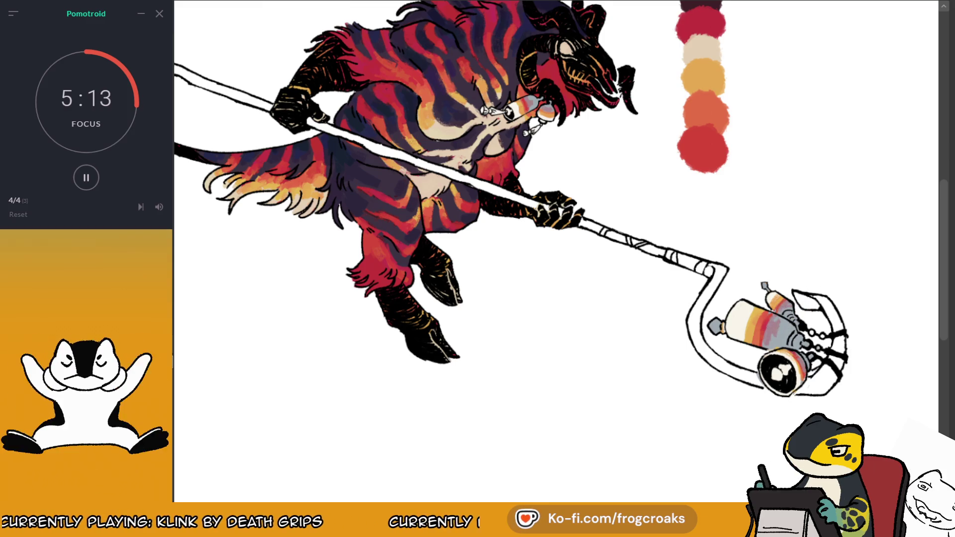
pyautogui.hscroll(-3, 555, 199)
pyautogui.hotkey('ctrl', '0')
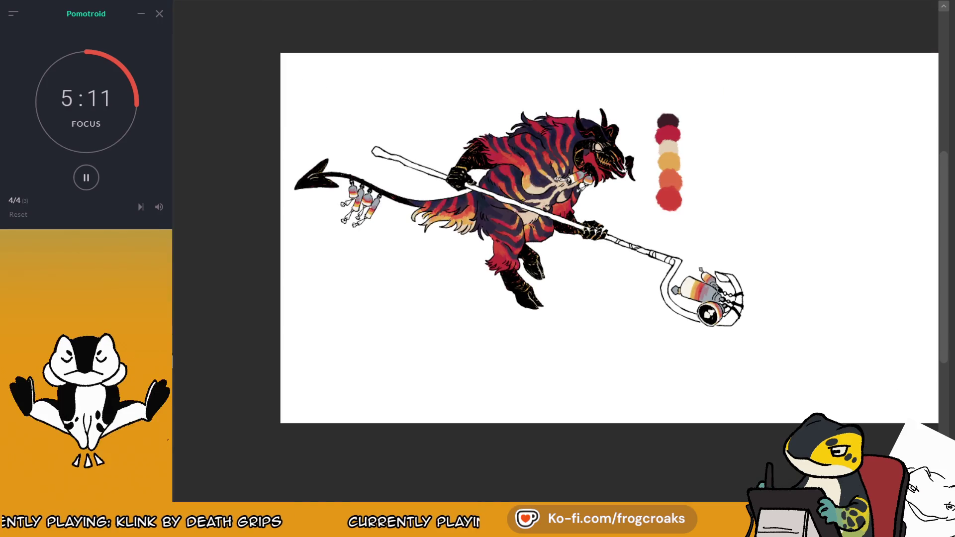
pyautogui.hotkey('ctrl', '+')
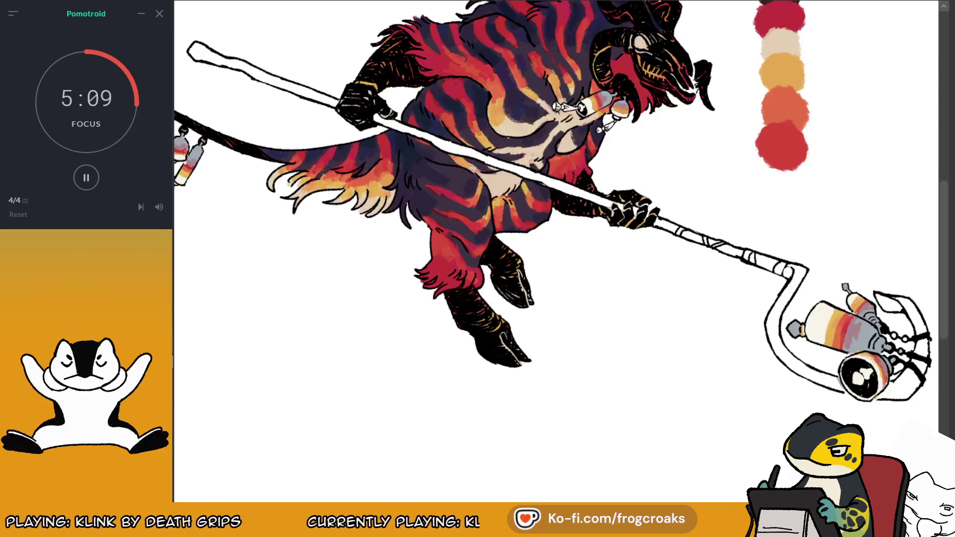
pyautogui.keyDown('ctrl'); pyautogui.click(847, 313); pyautogui.keyUp('ctrl')
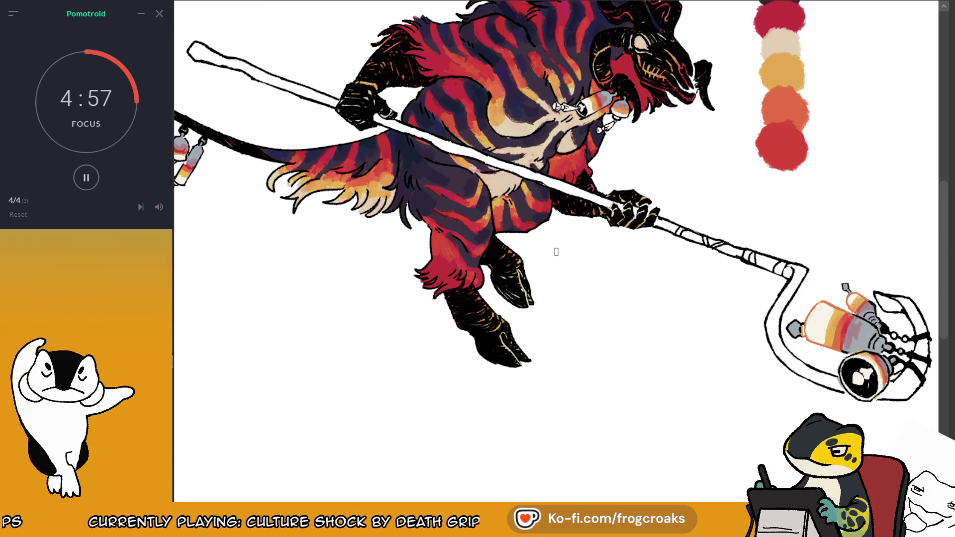
pyautogui.moveTo(839, 358)
pyautogui.mouseDown()
pyautogui.moveTo(851, 395)
pyautogui.moveTo(865, 398)
pyautogui.moveTo(738, 388)
pyautogui.mouseUp()
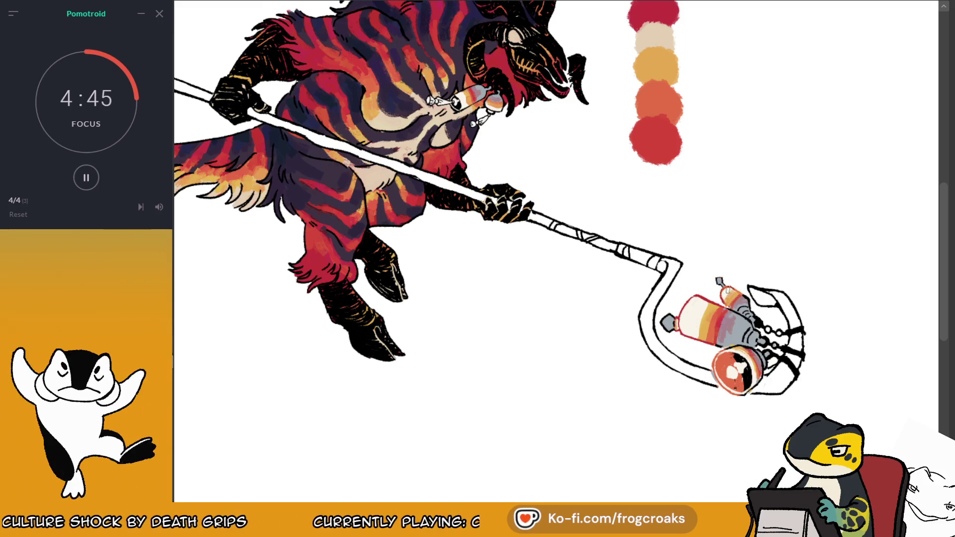
pyautogui.moveTo(723, 359)
pyautogui.mouseDown()
pyautogui.moveTo(719, 374)
pyautogui.moveTo(745, 397)
pyautogui.mouseUp()
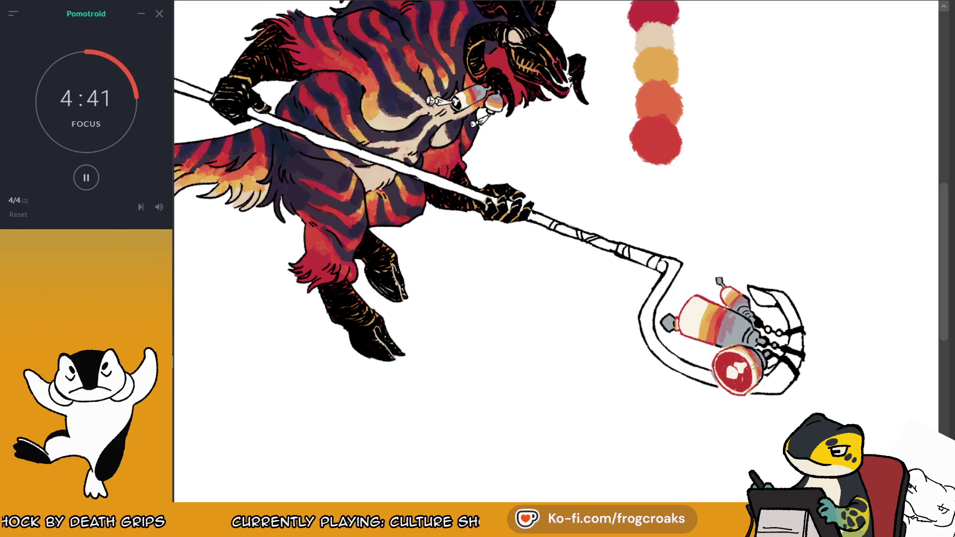
pyautogui.scroll(-3, 779, 325)
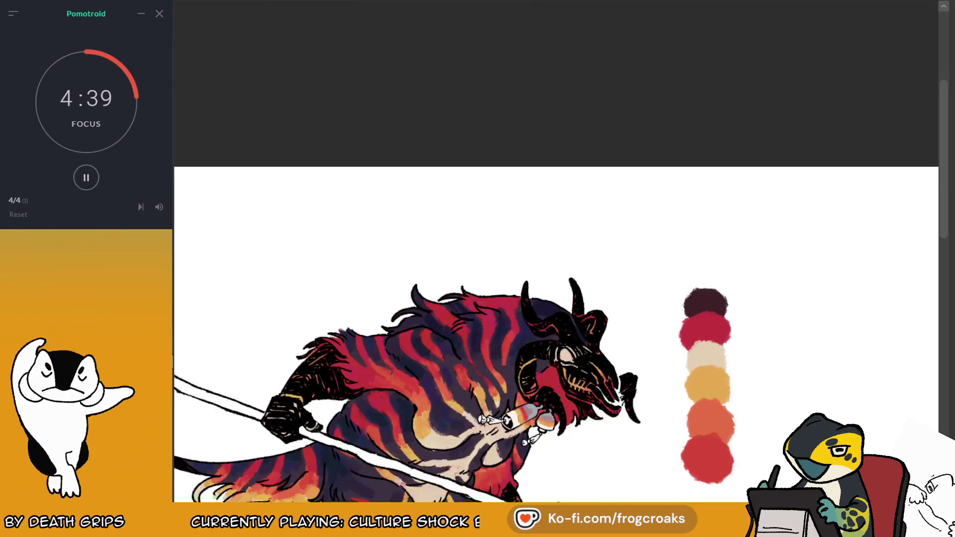
# Step: Brush red and orange onto the hanging tail charms and the bottle in the beast's hand
pyautogui.scroll(3, 779, 326)
pyautogui.moveTo(602, 252); pyautogui.dragTo(644, 240)
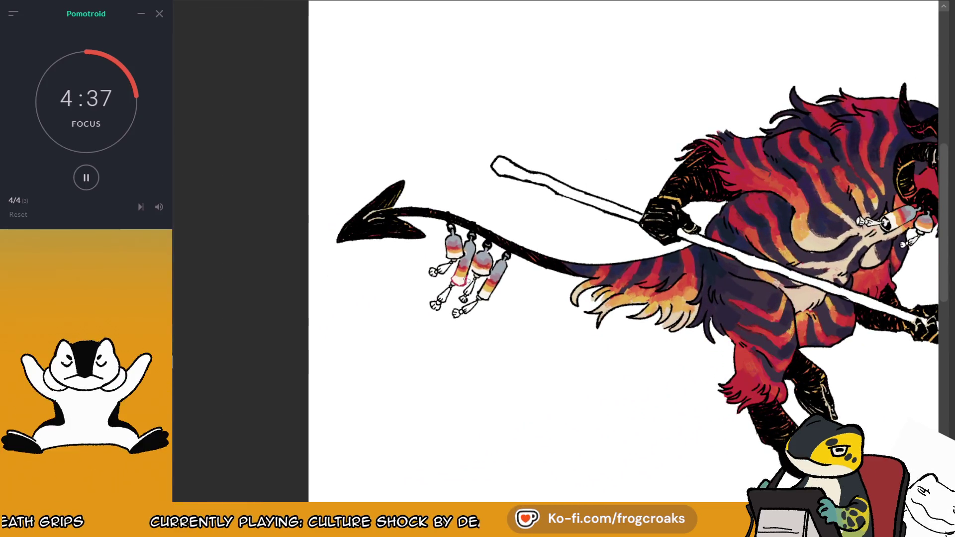
pyautogui.moveTo(480, 286)
pyautogui.mouseDown()
pyautogui.moveTo(490, 298)
pyautogui.moveTo(497, 286)
pyautogui.mouseUp()
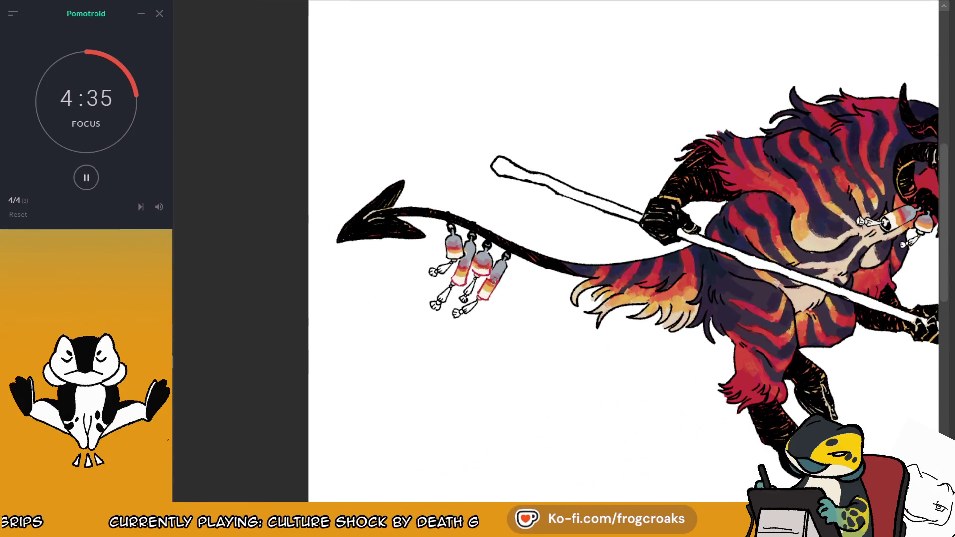
pyautogui.moveTo(647, 249)
pyautogui.mouseDown()
pyautogui.moveTo(383, 229)
pyautogui.moveTo(400, 228)
pyautogui.mouseUp()
pyautogui.moveTo(644, 191)
pyautogui.mouseDown()
pyautogui.moveTo(639, 213)
pyautogui.moveTo(653, 202)
pyautogui.mouseUp()
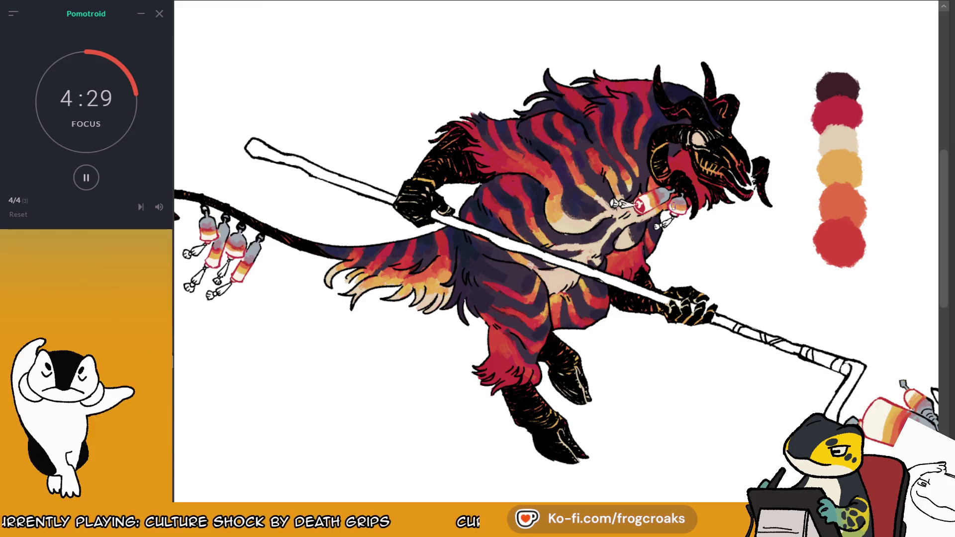
# Step: Sample colours from the staff-head bottle and add red and pink stripes to its middle
pyautogui.press('-')
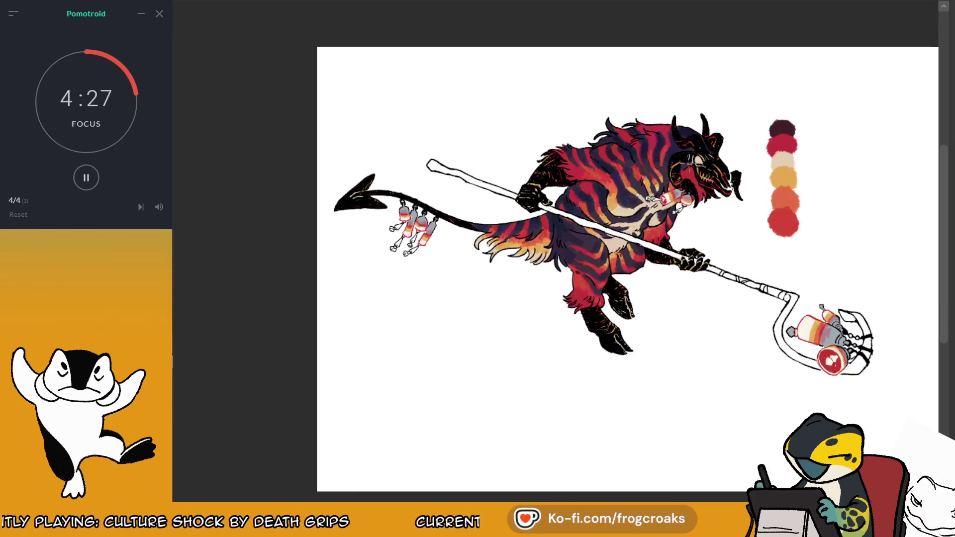
pyautogui.press('-')
pyautogui.scroll(6, 880, 341)
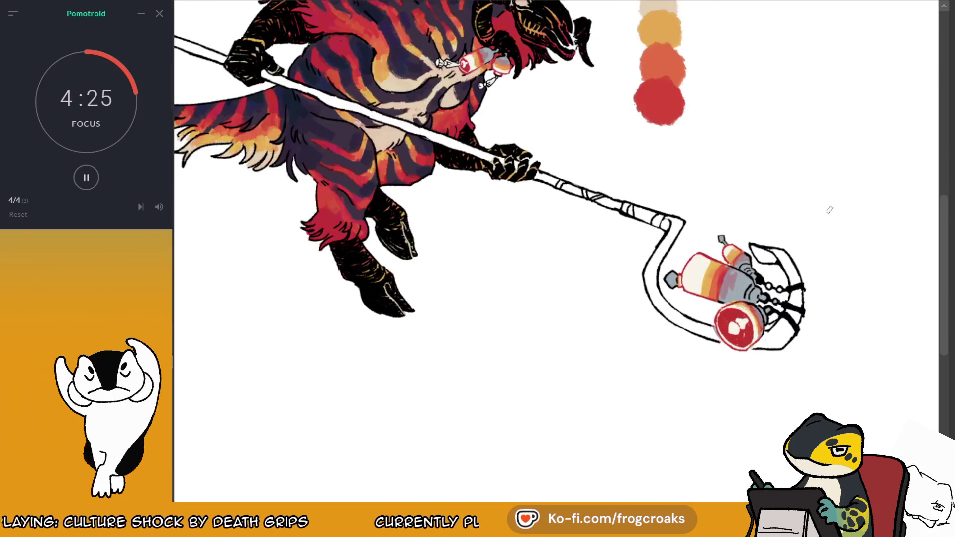
pyautogui.keyDown('ctrl'); pyautogui.click(718, 354); pyautogui.keyUp('ctrl')
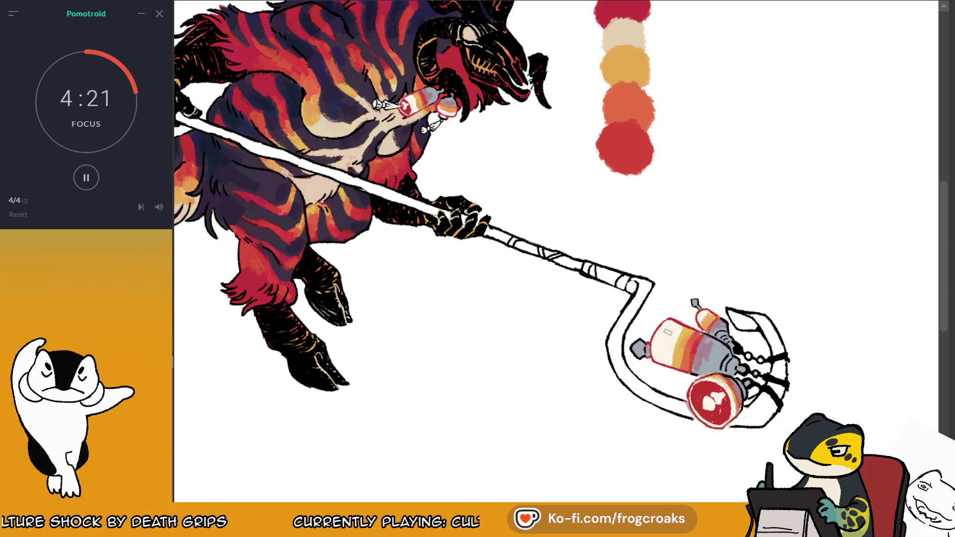
pyautogui.keyDown('ctrl'); pyautogui.click(706, 345); pyautogui.keyUp('ctrl')
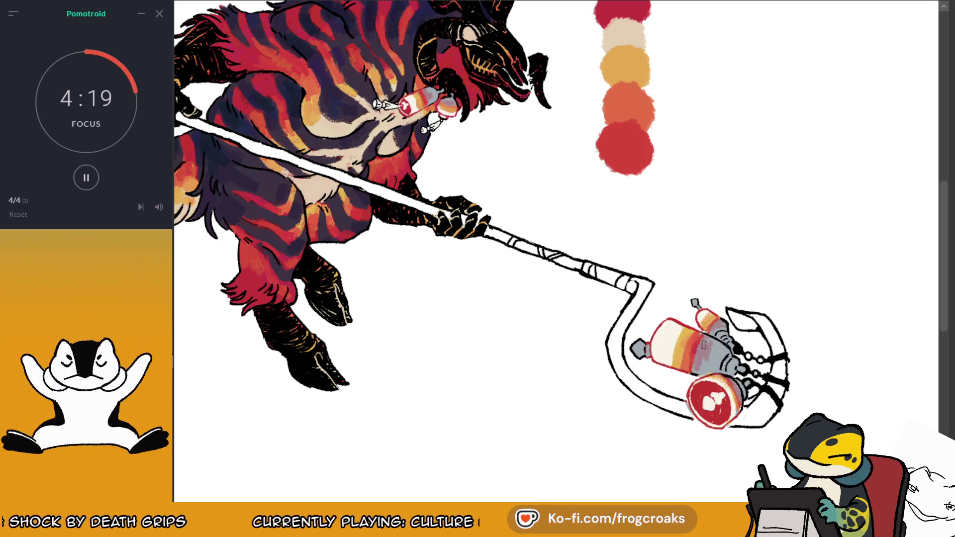
pyautogui.keyDown('ctrl'); pyautogui.click(697, 347); pyautogui.keyUp('ctrl')
pyautogui.keyDown('ctrl'); pyautogui.click(696, 348); pyautogui.keyUp('ctrl')
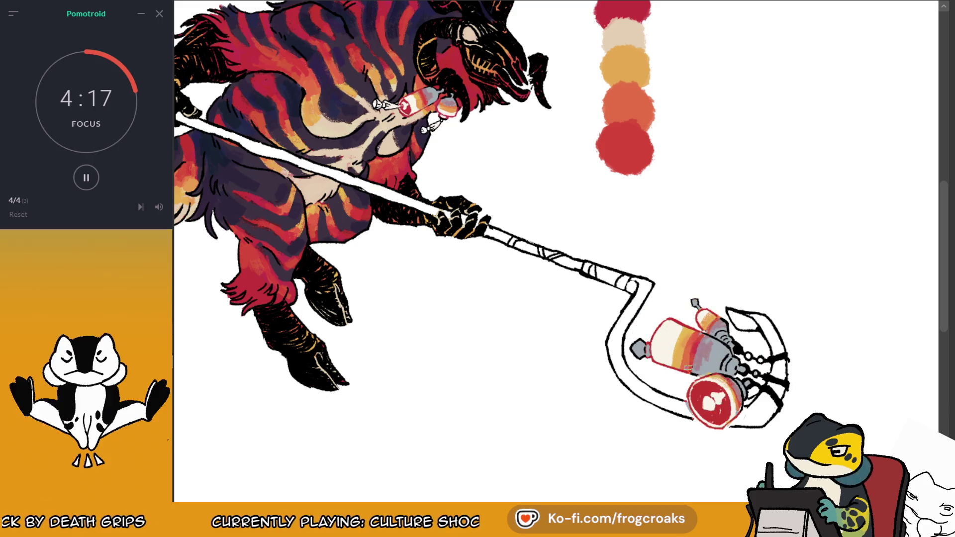
pyautogui.keyDown('ctrl'); pyautogui.click(695, 338); pyautogui.keyUp('ctrl')
pyautogui.moveTo(695, 337); pyautogui.dragTo(673, 363)
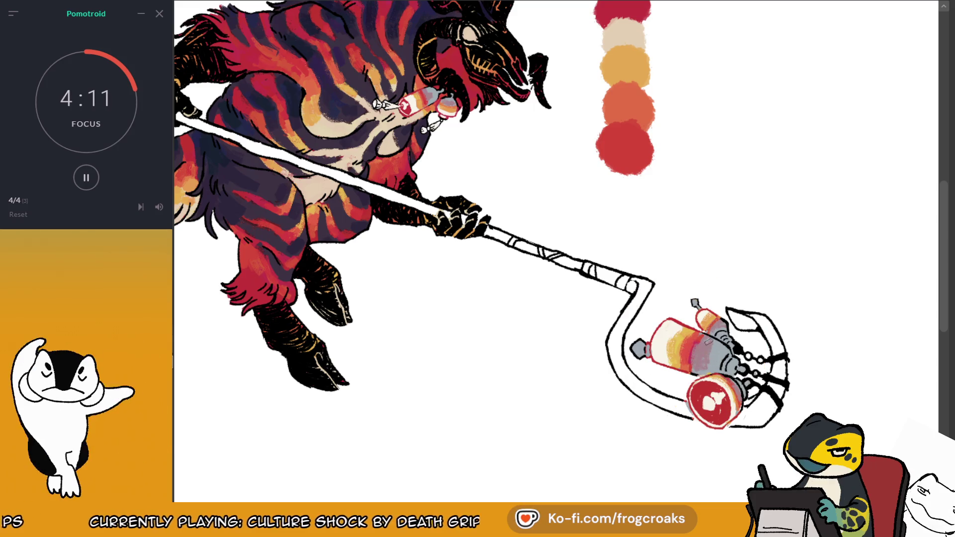
# Step: Mirror the canvas view and sample colours to touch up the staff-head bottle
pyautogui.keyDown('ctrl'); pyautogui.click(707, 361); pyautogui.keyUp('ctrl')
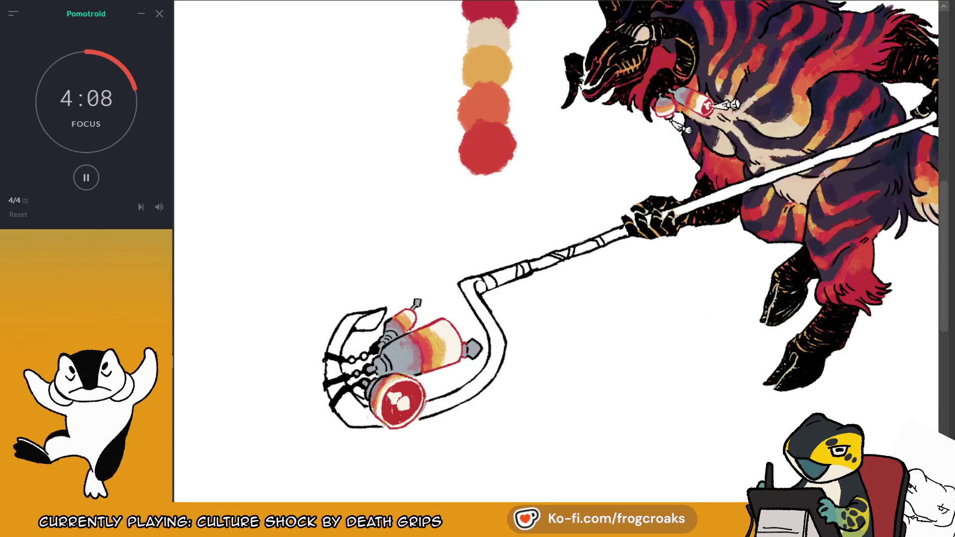
pyautogui.press('m')
pyautogui.keyDown('ctrl'); pyautogui.click(405, 348); pyautogui.keyUp('ctrl')
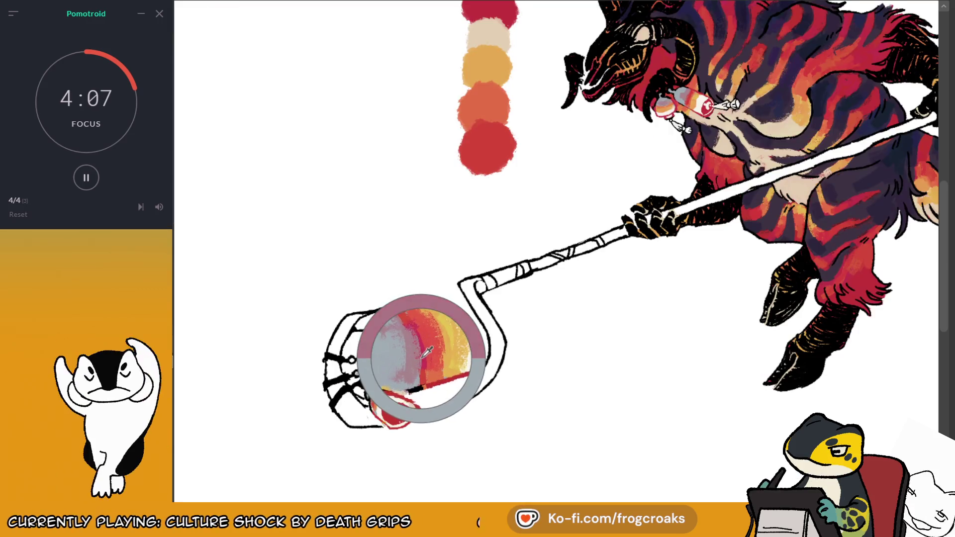
# Step: Flip the canvas back and brush yellow-orange onto the tail bottles' bottoms
pyautogui.keyDown('ctrl'); pyautogui.click(445, 328); pyautogui.keyUp('ctrl')
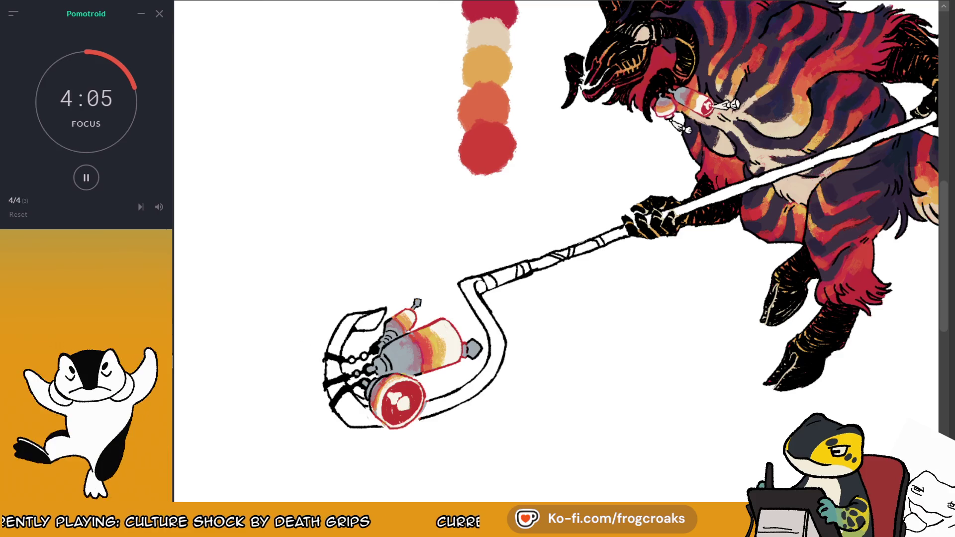
pyautogui.keyDown('ctrl'); pyautogui.click(449, 337); pyautogui.keyUp('ctrl')
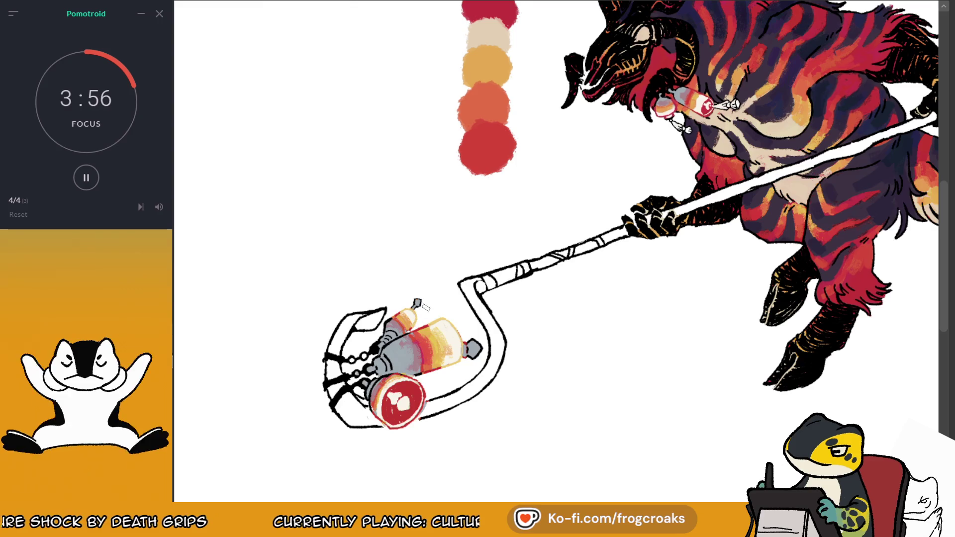
pyautogui.moveTo(398, 398); pyautogui.dragTo(339, 410)
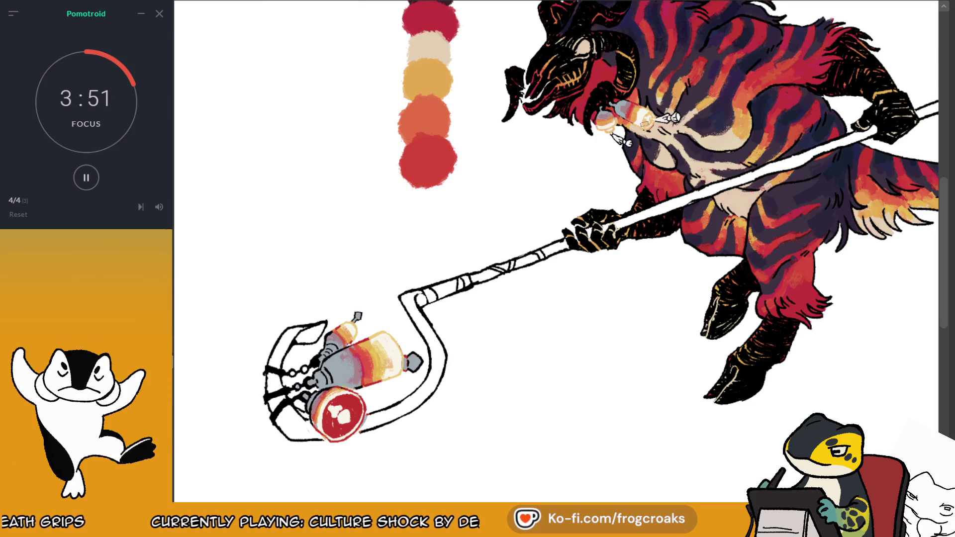
pyautogui.press('m')
pyautogui.moveTo(551, 136); pyautogui.dragTo(735, 62)
pyautogui.moveTo(395, 143); pyautogui.dragTo(434, 168)
pyautogui.moveTo(393, 141); pyautogui.dragTo(428, 169)
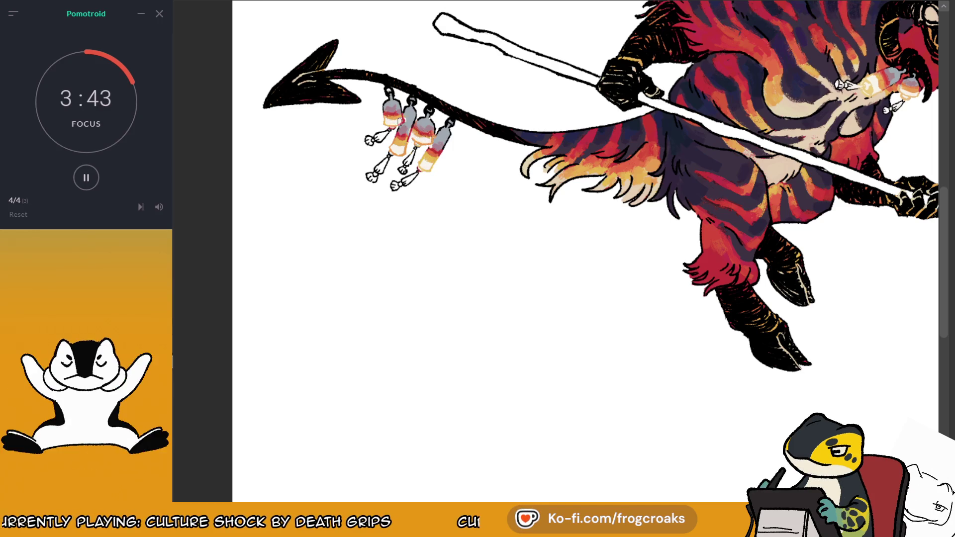
# Step: Repaint the red lantern lens at the staff head orange
pyautogui.moveTo(696, 249)
pyautogui.mouseDown()
pyautogui.moveTo(319, 284)
pyautogui.moveTo(403, 263)
pyautogui.mouseUp()
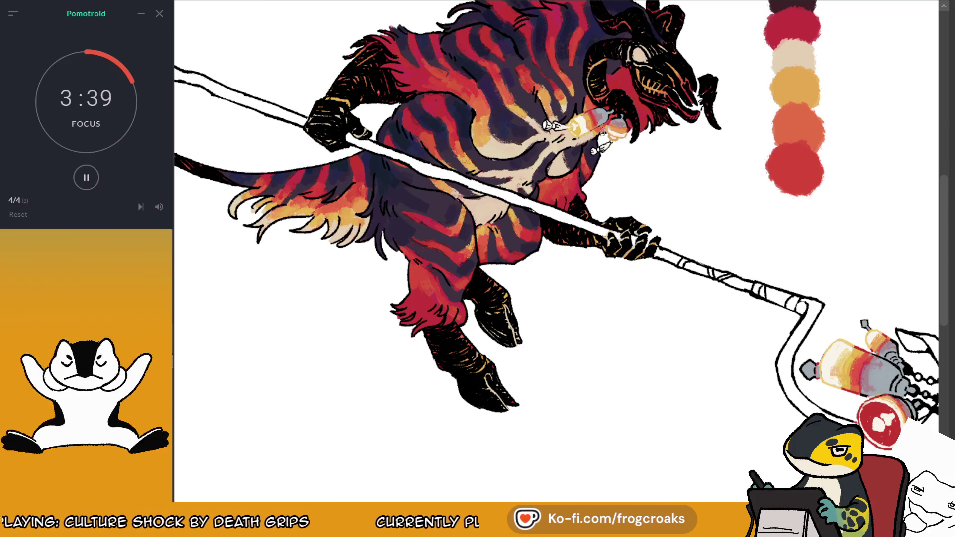
pyautogui.moveTo(932, 182); pyautogui.dragTo(844, 172)
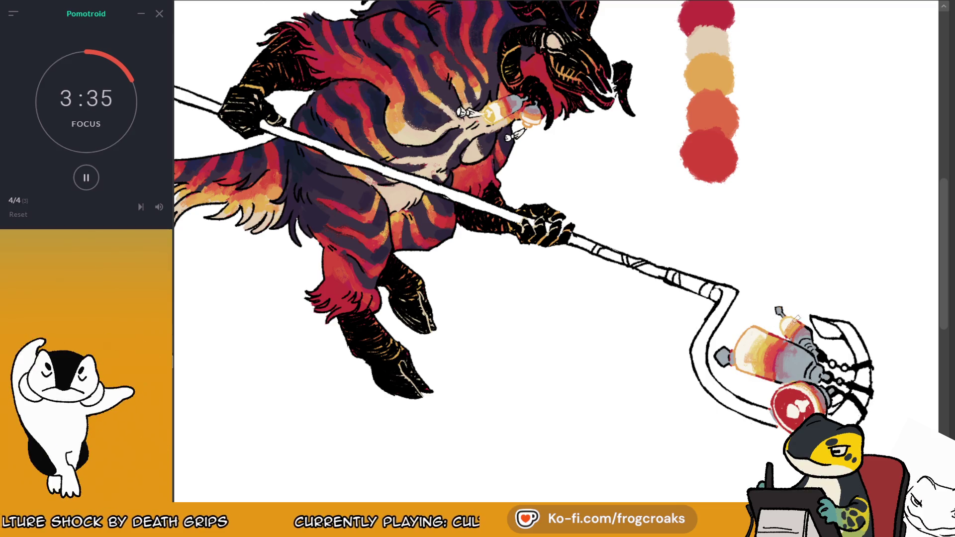
pyautogui.moveTo(806, 386)
pyautogui.mouseDown()
pyautogui.moveTo(788, 422)
pyautogui.moveTo(803, 404)
pyautogui.mouseUp()
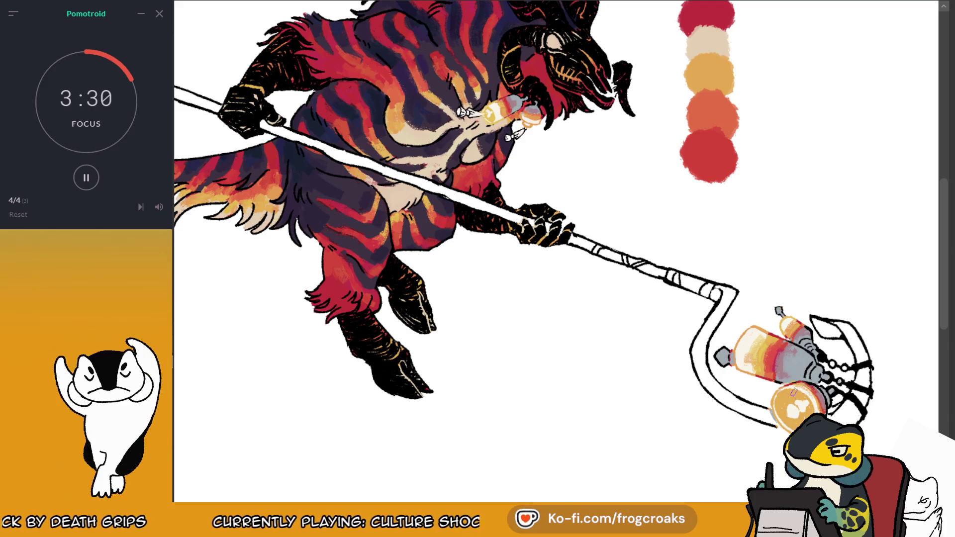
pyautogui.scroll(-8, 741, 149)
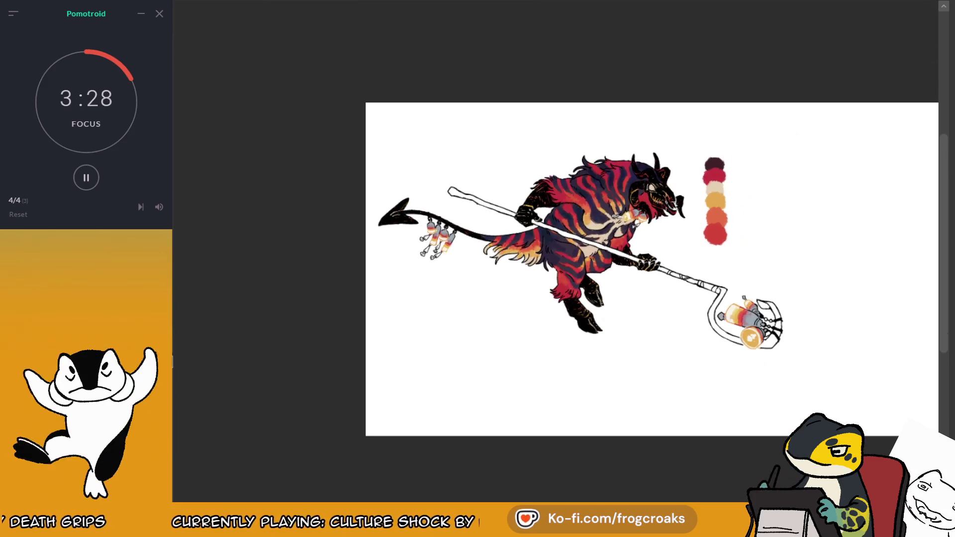
# Step: Sample the dark purple and deepen the shading on the bottle near the mouth
pyautogui.scroll(1, 692, 226)
pyautogui.scroll(1, 718, 114)
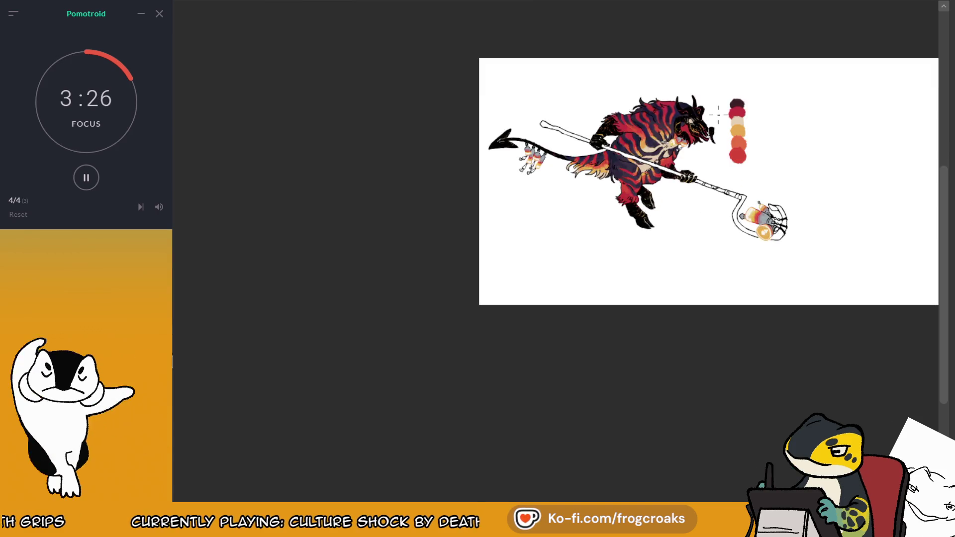
pyautogui.scroll(6, 750, 106)
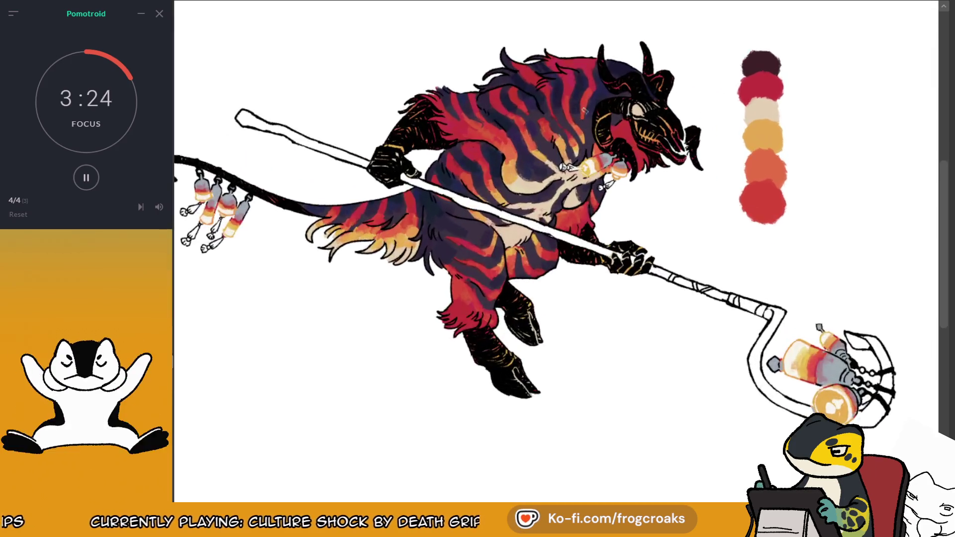
pyautogui.keyDown('ctrl'); pyautogui.click(605, 212); pyautogui.keyUp('ctrl')
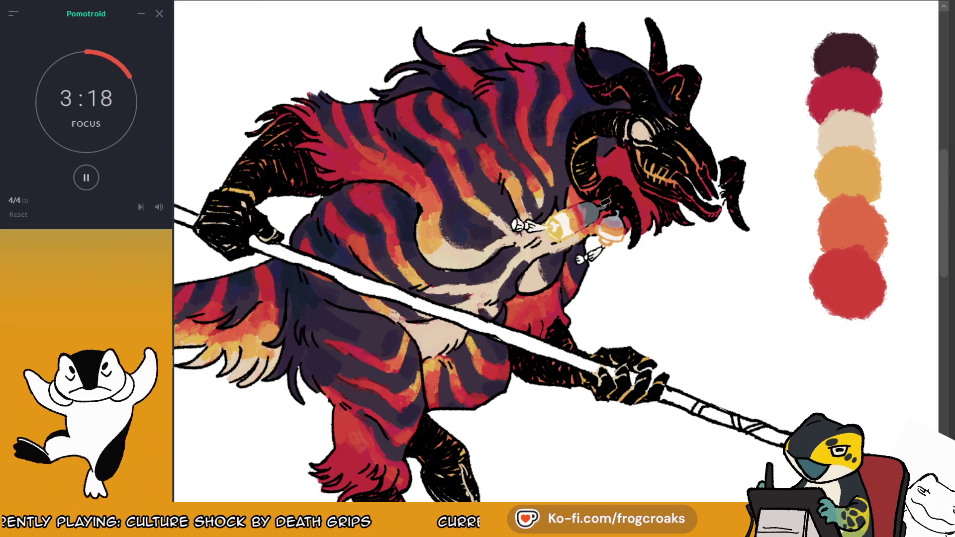
pyautogui.keyDown('alt'); pyautogui.click(559, 163); pyautogui.keyUp('alt')
pyautogui.moveTo(588, 208)
pyautogui.mouseDown()
pyautogui.moveTo(591, 197)
pyautogui.moveTo(594, 214)
pyautogui.moveTo(612, 211)
pyautogui.mouseUp()
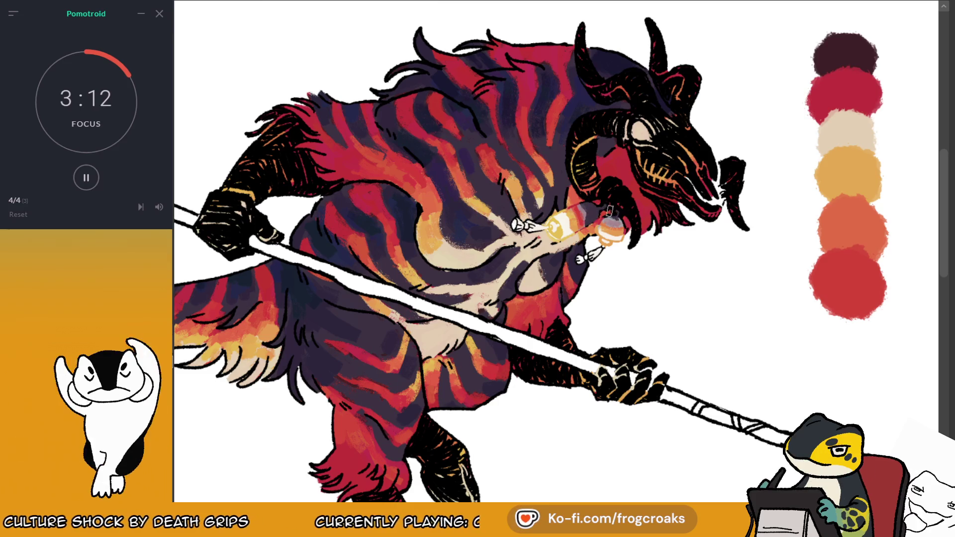
# Step: Pan and zoom over to the staff-head canister
pyautogui.scroll(-3, 630, 206)
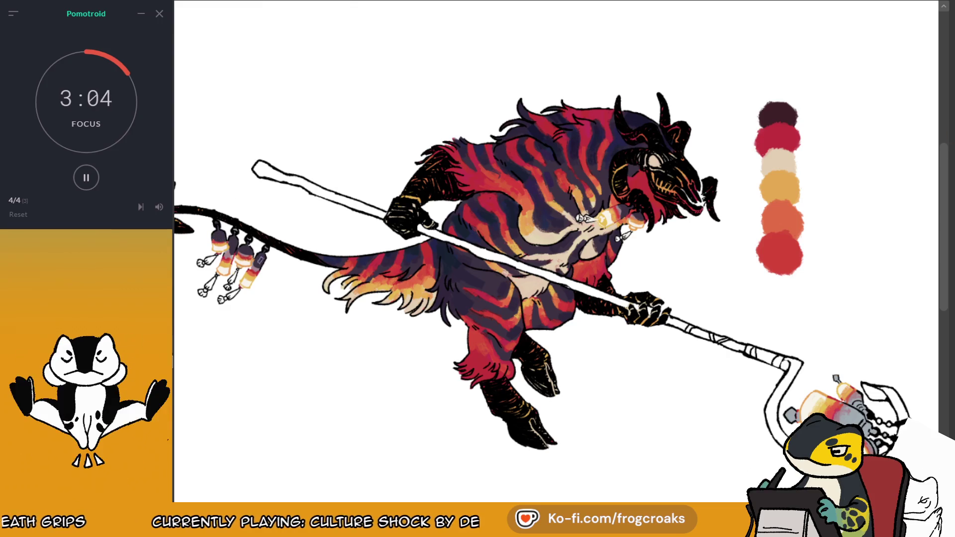
pyautogui.moveTo(261, 239)
pyautogui.mouseDown()
pyautogui.moveTo(210, 233)
pyautogui.moveTo(179, 116)
pyautogui.mouseUp()
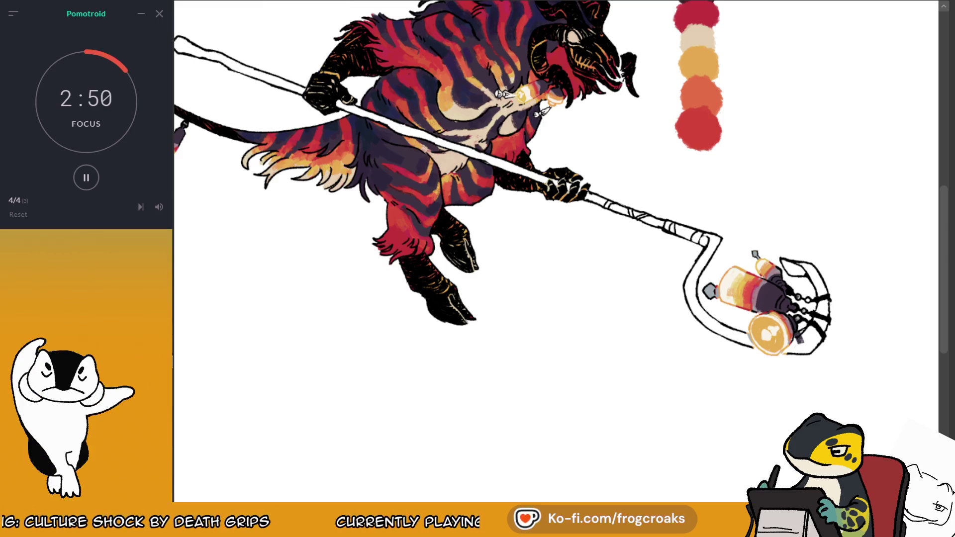
pyautogui.scroll(2, 556, 251)
pyautogui.scroll(-3, 556, 251)
pyautogui.scroll(3, 417, 172)
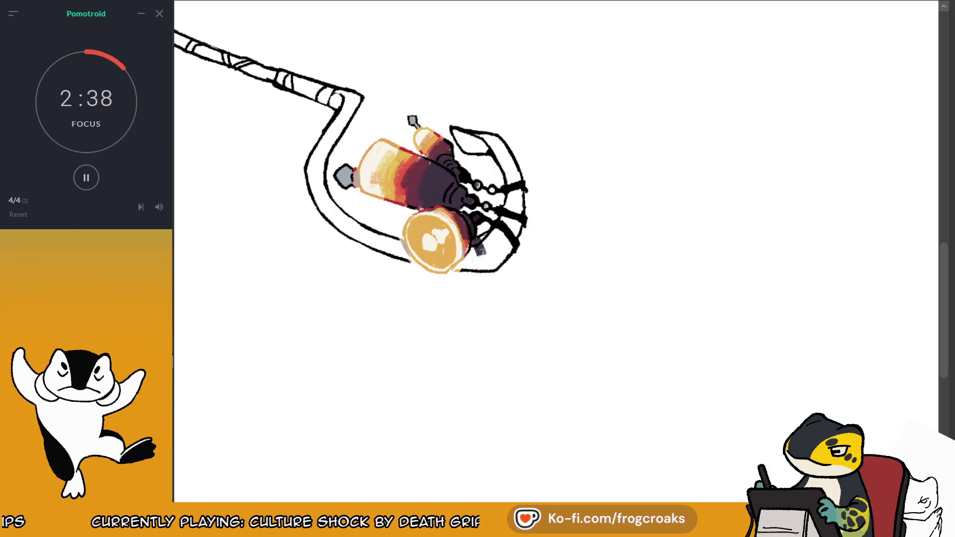
# Step: Brush darker purple shading over the lantern bottles at the staff's end
pyautogui.scroll(-5, 556, 248)
pyautogui.scroll(5, 676, 149)
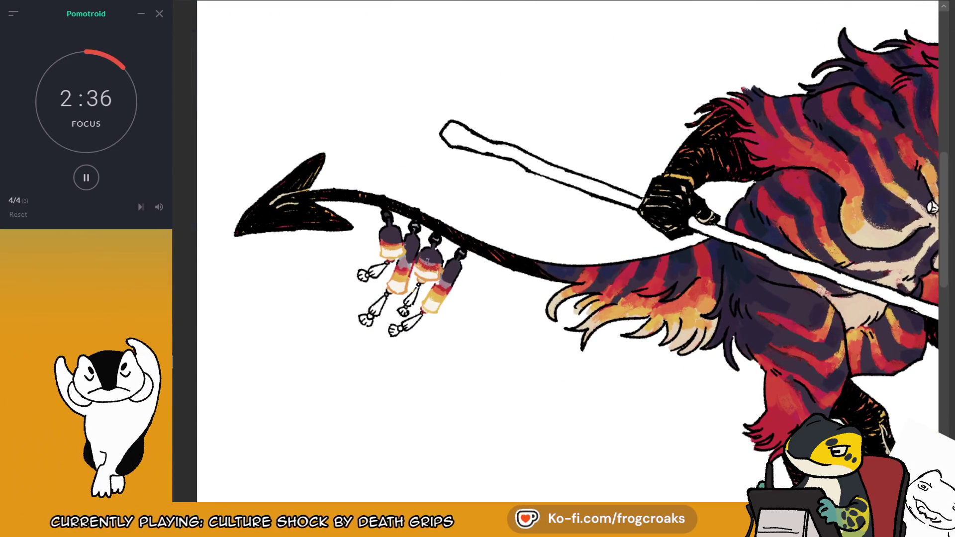
pyautogui.moveTo(436, 262); pyautogui.dragTo(444, 281)
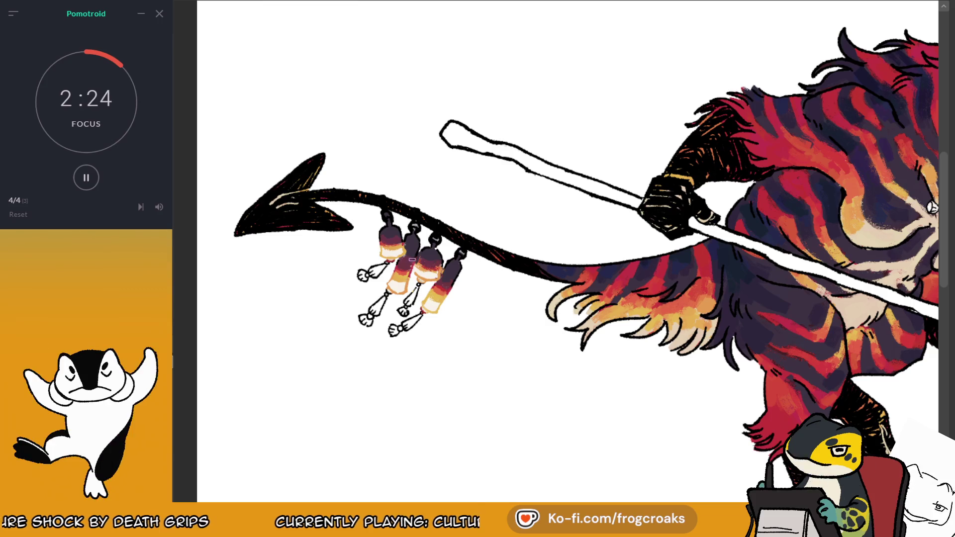
# Step: Zoom in and out to check the shading, then sample a colour from the lantern
pyautogui.scroll(-5, 403, 239)
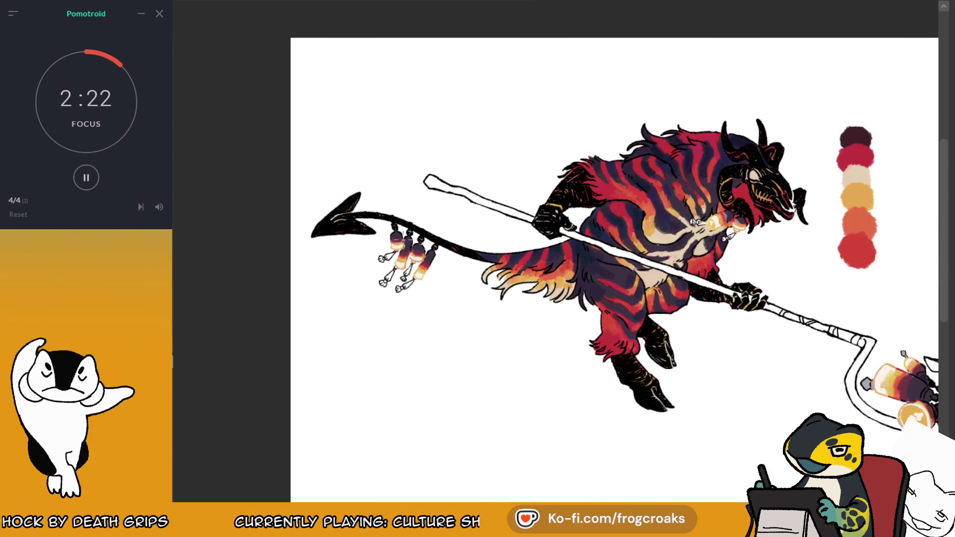
pyautogui.scroll(5, 785, 180)
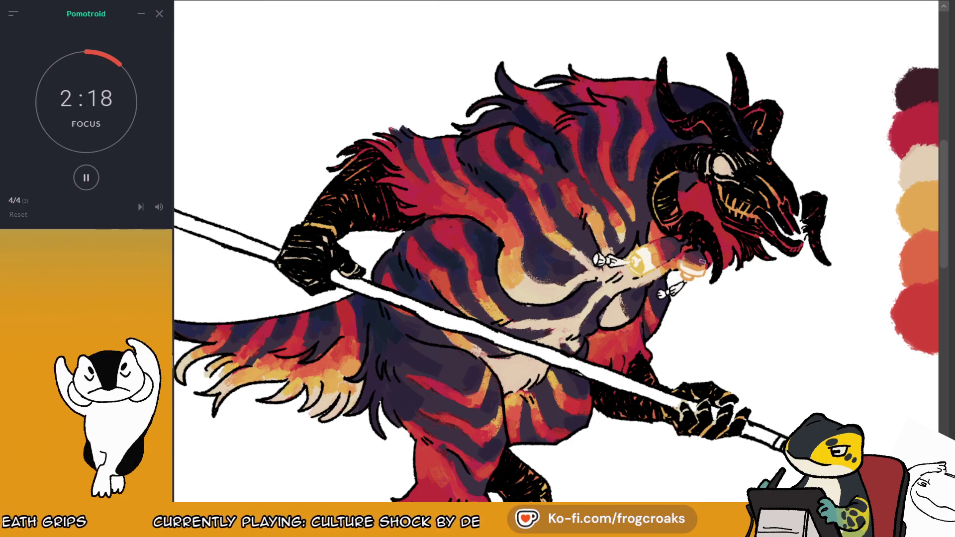
pyautogui.scroll(-5, 705, 243)
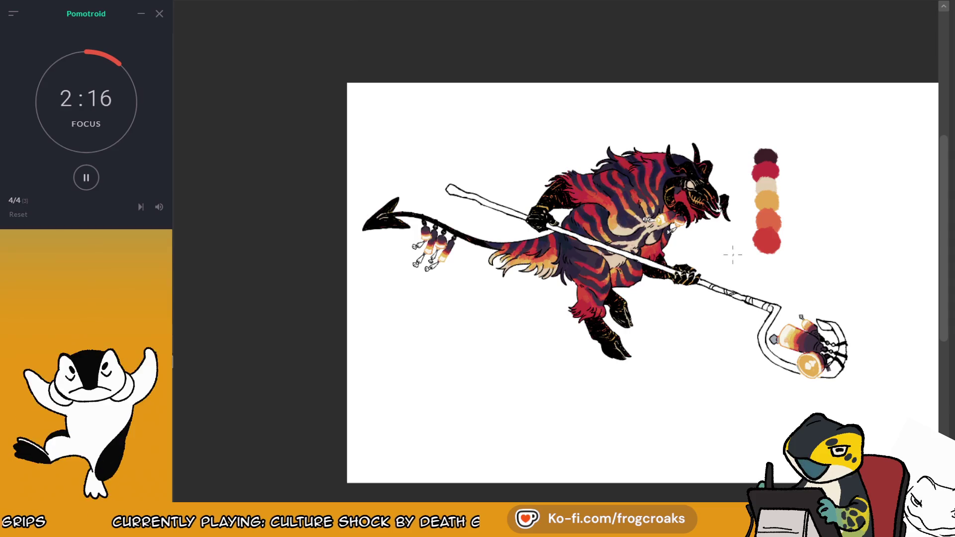
pyautogui.scroll(2, 878, 348)
pyautogui.scroll(-2, 878, 348)
pyautogui.scroll(4, 795, 348)
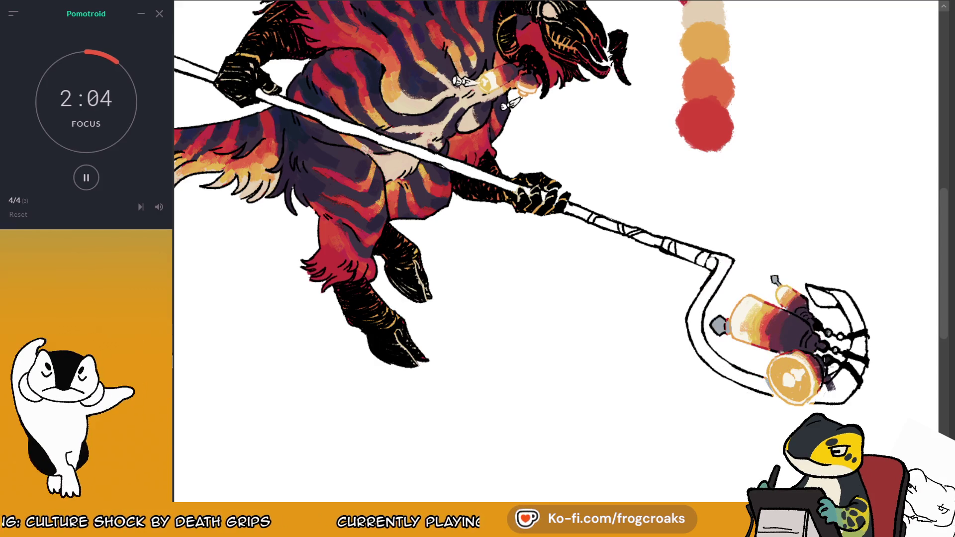
pyautogui.scroll(-5, 839, 247)
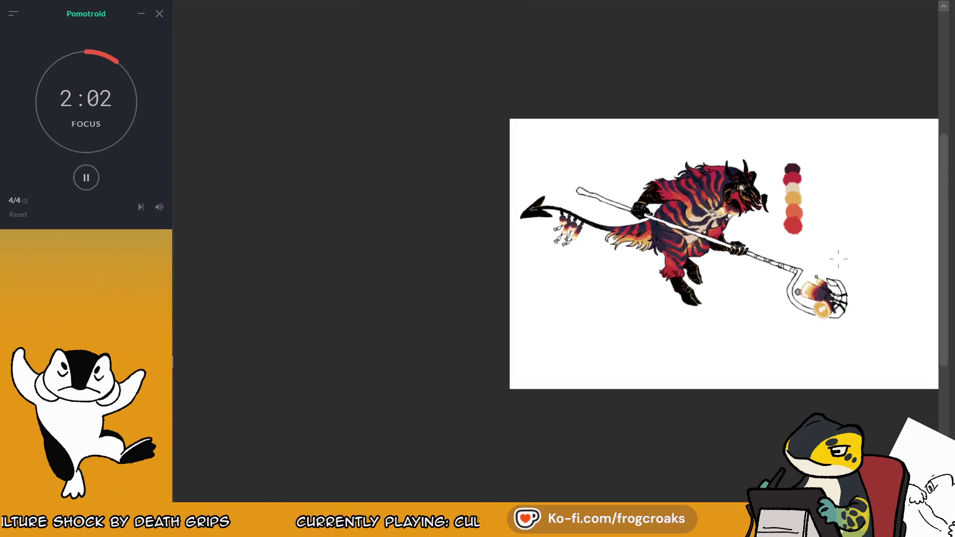
pyautogui.scroll(3, 838, 258)
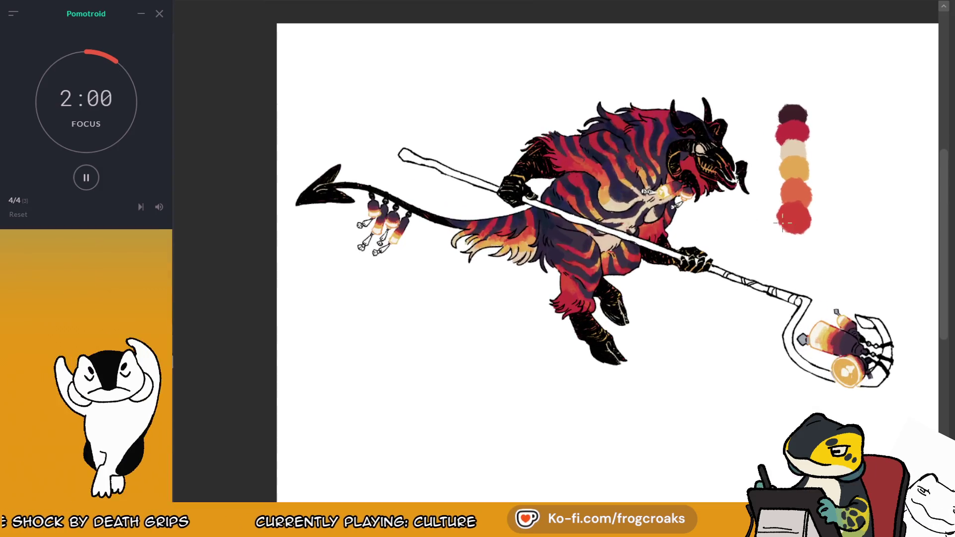
pyautogui.scroll(2, 782, 222)
pyautogui.scroll(2, 818, 139)
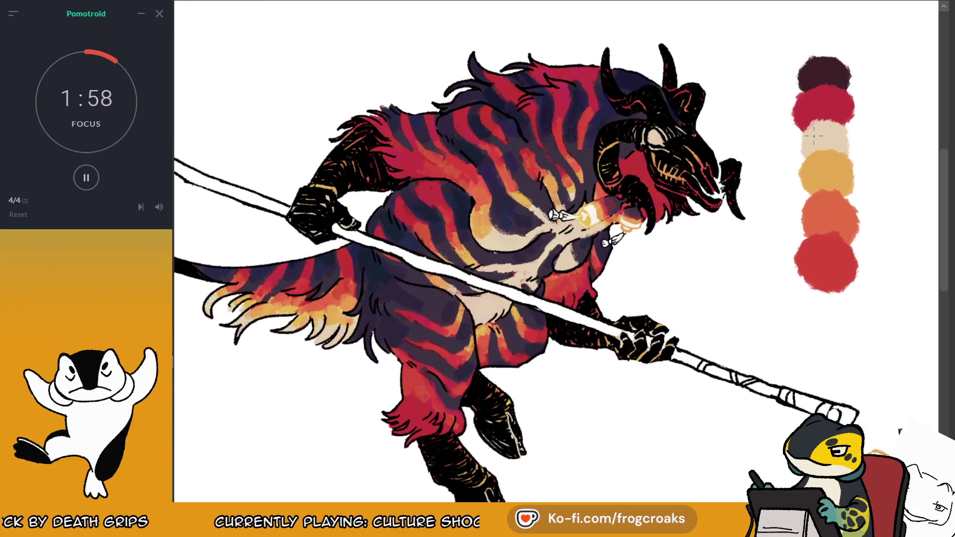
pyautogui.scroll(-2, 556, 251)
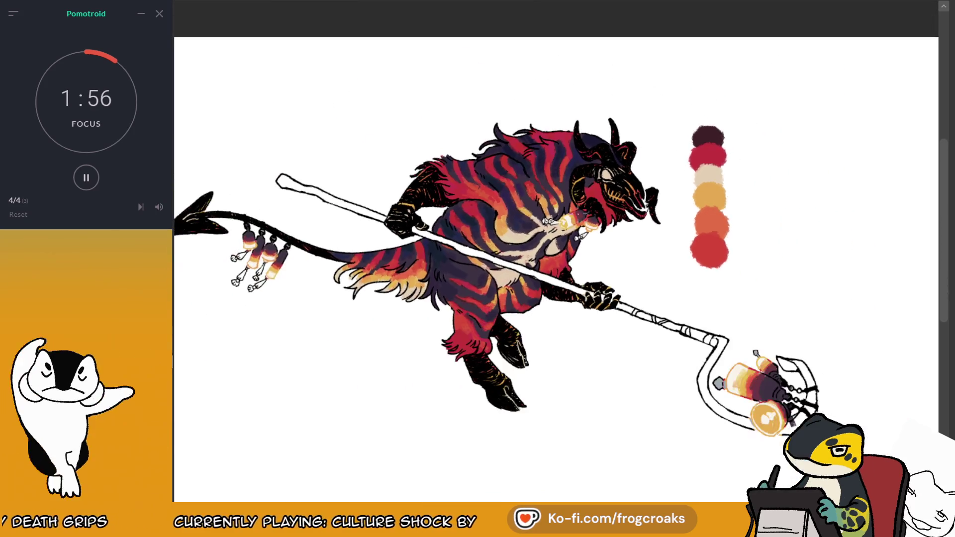
pyautogui.scroll(3, 621, 383)
pyautogui.scroll(2, 576, 342)
pyautogui.moveTo(575, 341); pyautogui.dragTo(581, 310)
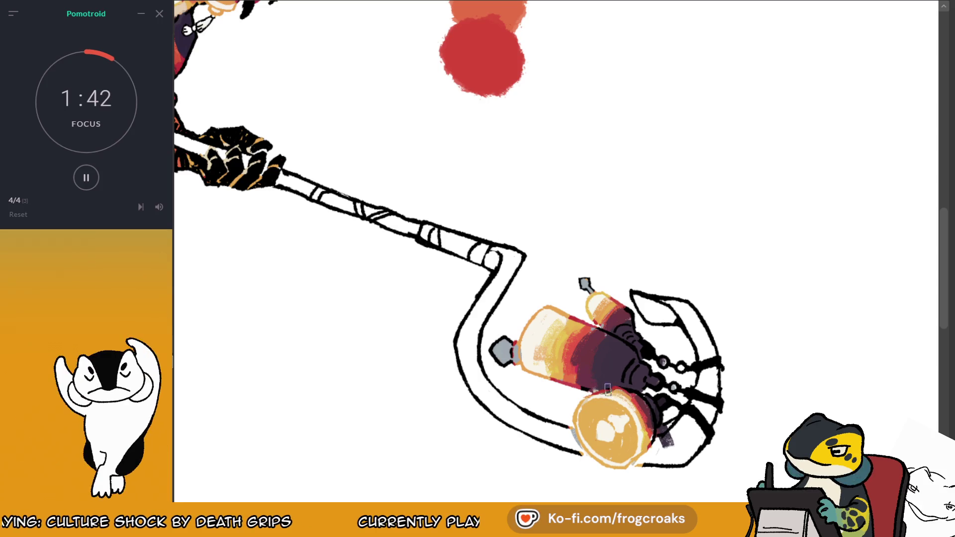
# Step: Pick up a colour from the lantern and zoom out to show the character and palette
pyautogui.keyDown('alt'); pyautogui.click(634, 401); pyautogui.keyUp('alt')
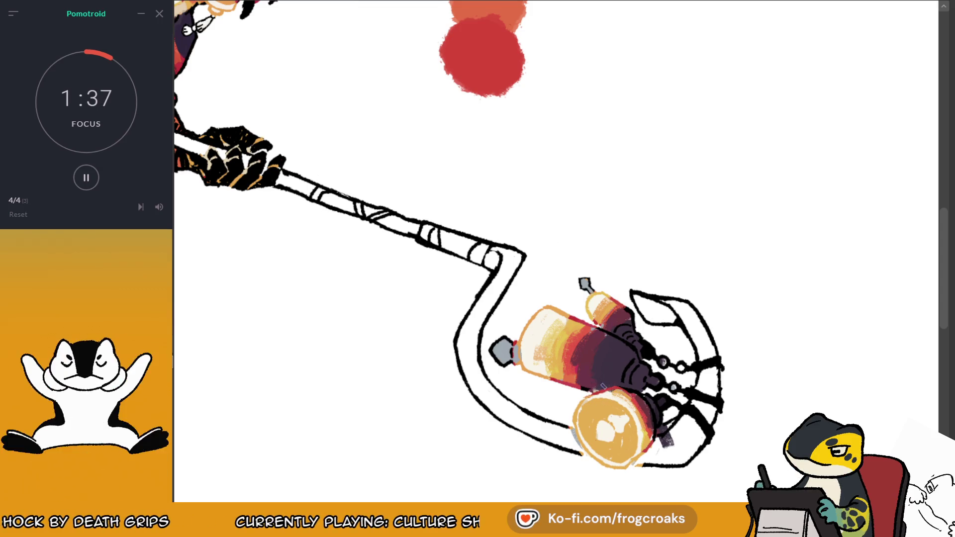
pyautogui.moveTo(628, 332); pyautogui.dragTo(580, 275)
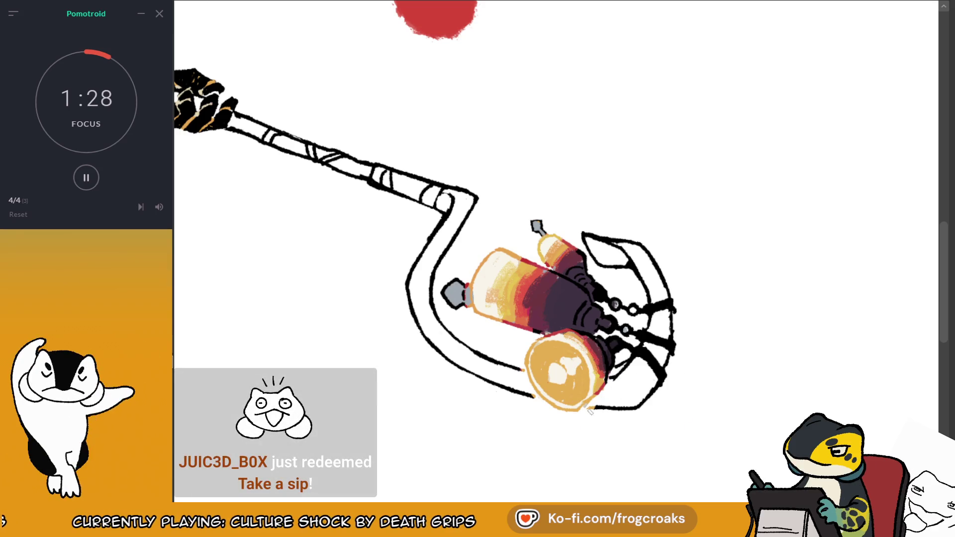
pyautogui.hotkey('ctrl', '-')
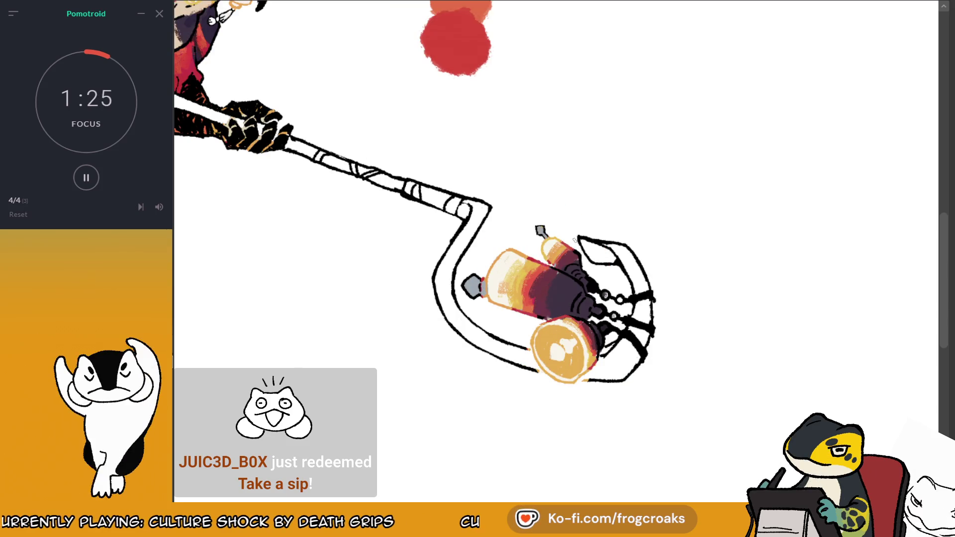
pyautogui.moveTo(547, 269)
pyautogui.mouseDown()
pyautogui.moveTo(698, 366)
pyautogui.moveTo(835, 358)
pyautogui.moveTo(856, 289)
pyautogui.mouseUp()
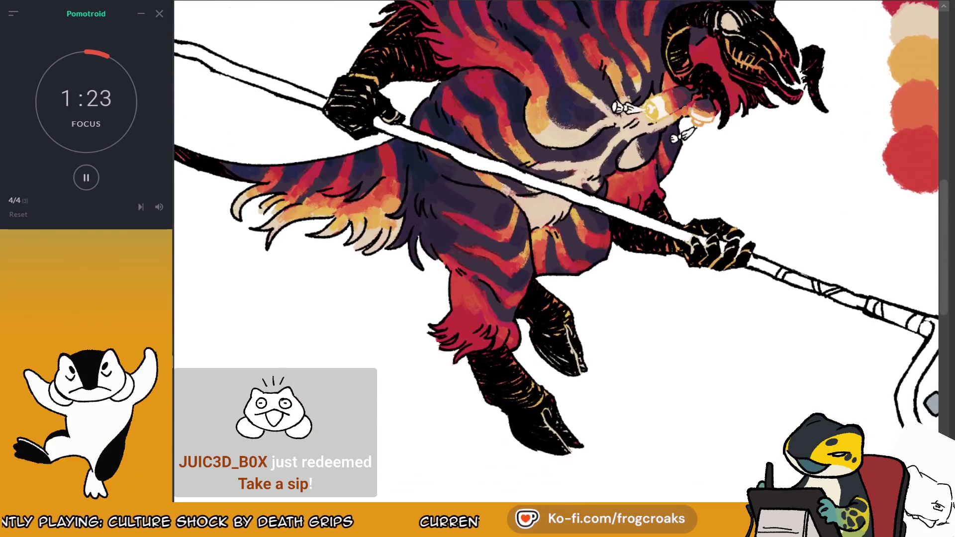
pyautogui.hotkey('ctrl', '-')
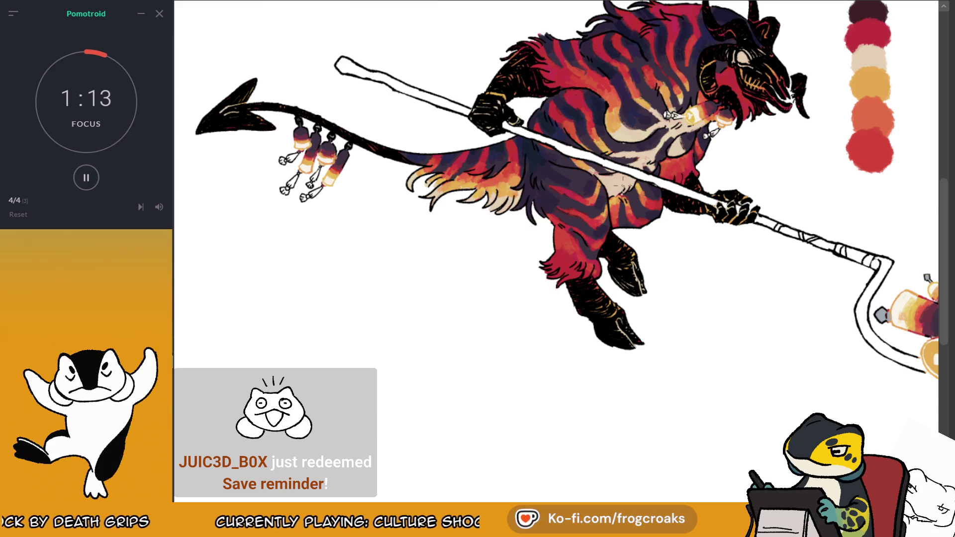
# Step: Zoom back in and centre the view on the staff's lantern end
pyautogui.scroll(-3, 591, 171)
pyautogui.scroll(3, 900, 261)
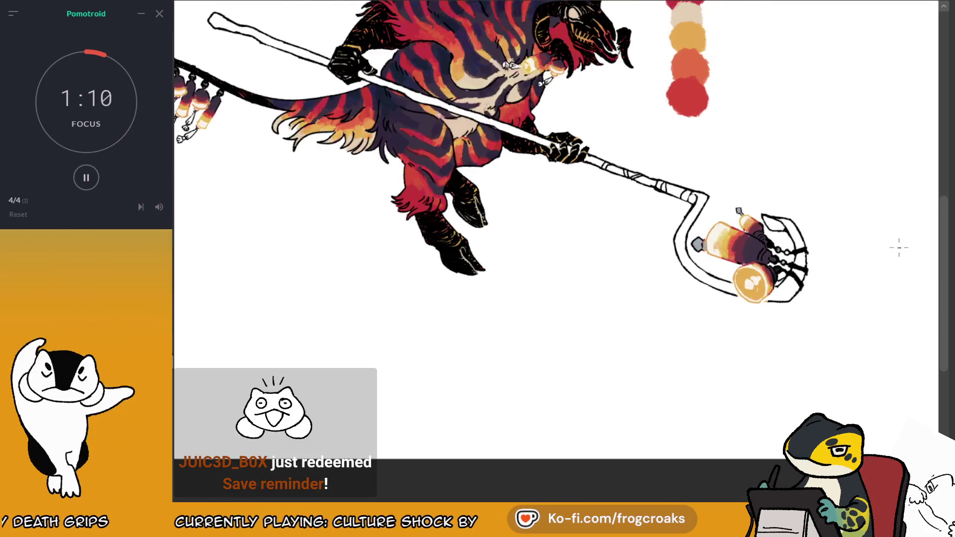
pyautogui.scroll(-2, 899, 260)
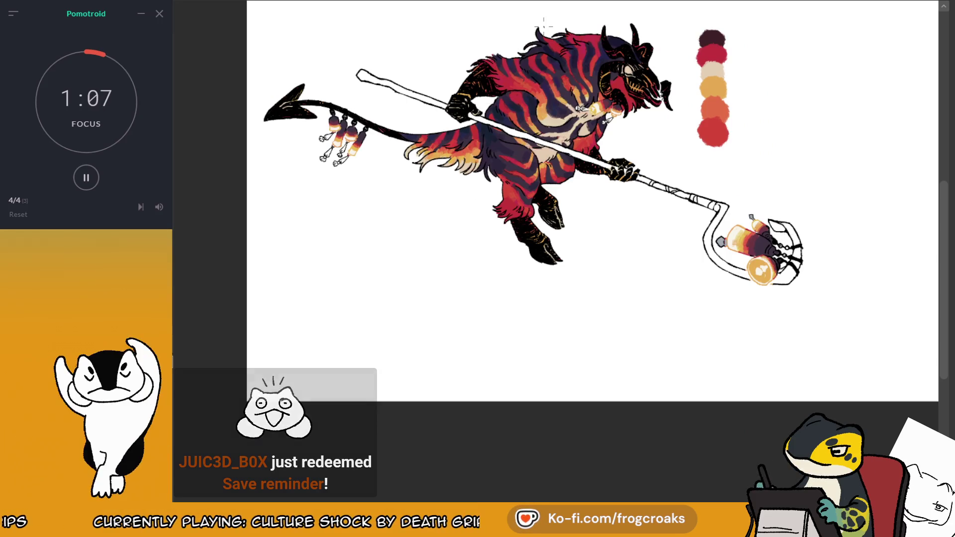
pyautogui.scroll(3, 544, 23)
pyautogui.scroll(-3, 611, 123)
pyautogui.scroll(1, 774, 146)
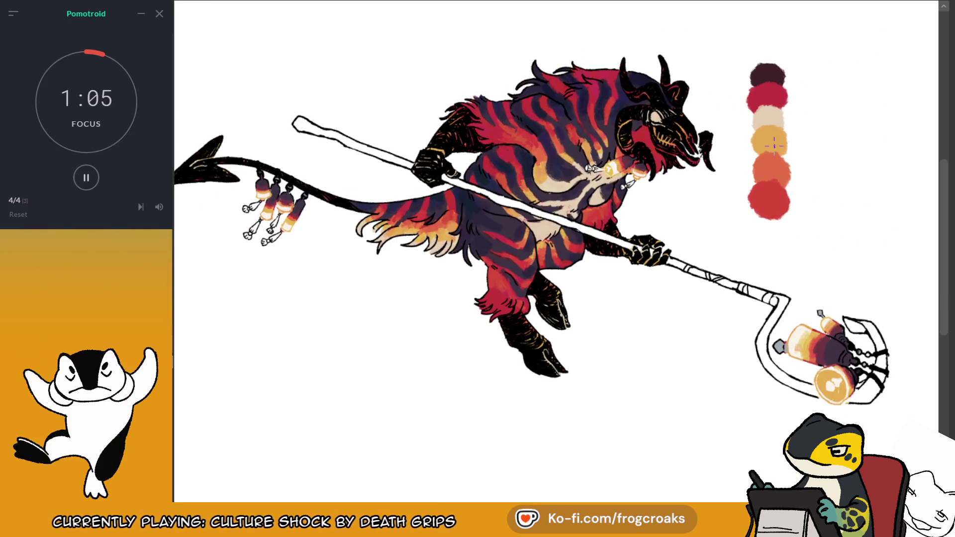
pyautogui.hotkey('ctrl', '+')
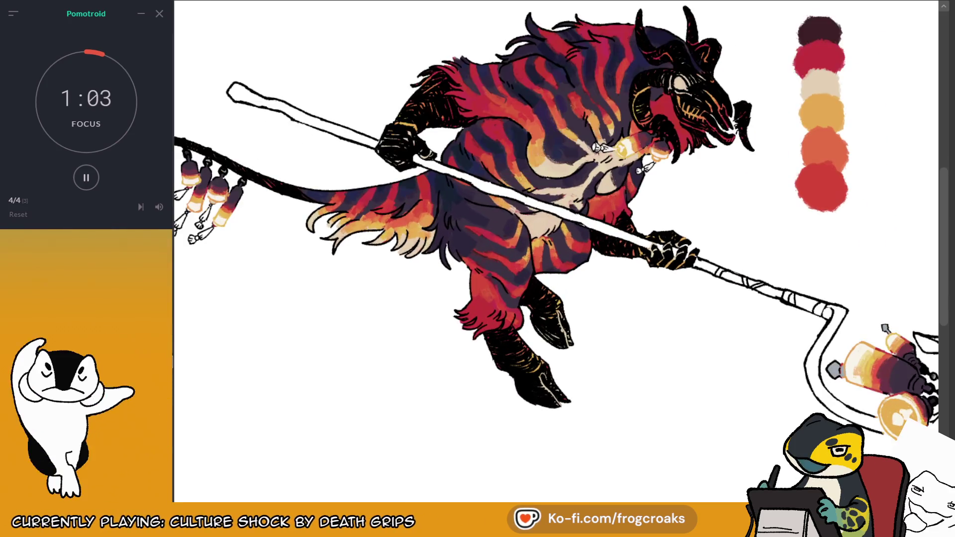
pyautogui.hotkey('ctrl', '+')
pyautogui.moveTo(935, 493)
pyautogui.mouseDown()
pyautogui.moveTo(663, 276)
pyautogui.moveTo(682, 271)
pyautogui.moveTo(654, 269)
pyautogui.moveTo(658, 301)
pyautogui.moveTo(676, 297)
pyautogui.moveTo(679, 310)
pyautogui.moveTo(653, 296)
pyautogui.moveTo(663, 266)
pyautogui.mouseUp()
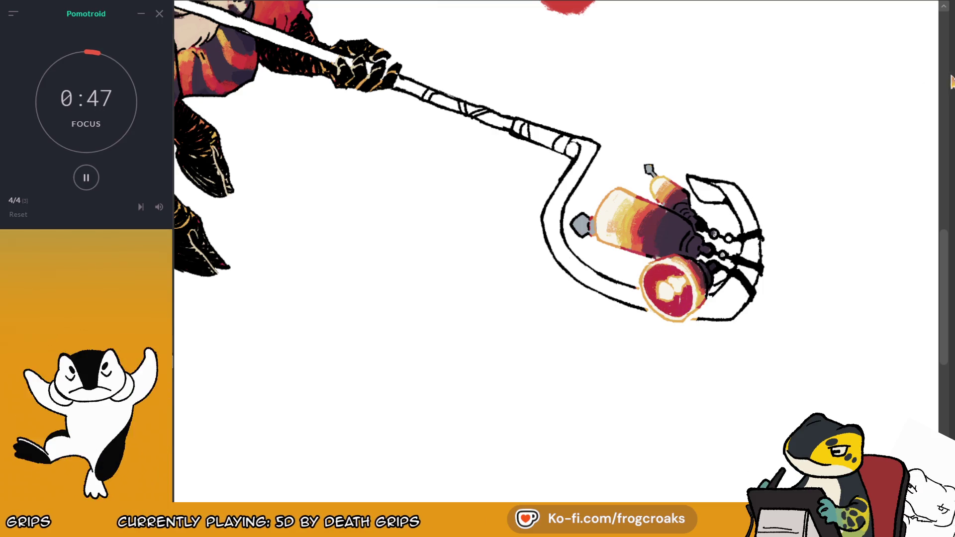
# Step: Brush red over the lantern's white centre, leaving a small highlight, then zoom out
pyautogui.scroll(-3, 811, 105)
pyautogui.scroll(1, 811, 105)
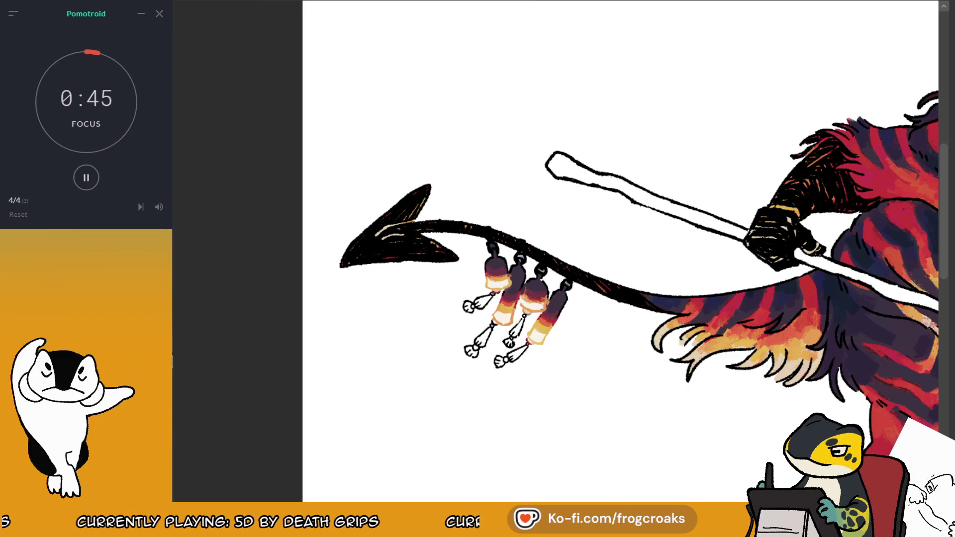
pyautogui.scroll(-2, 555, 251)
pyautogui.scroll(2, 555, 252)
pyautogui.scroll(1, 555, 251)
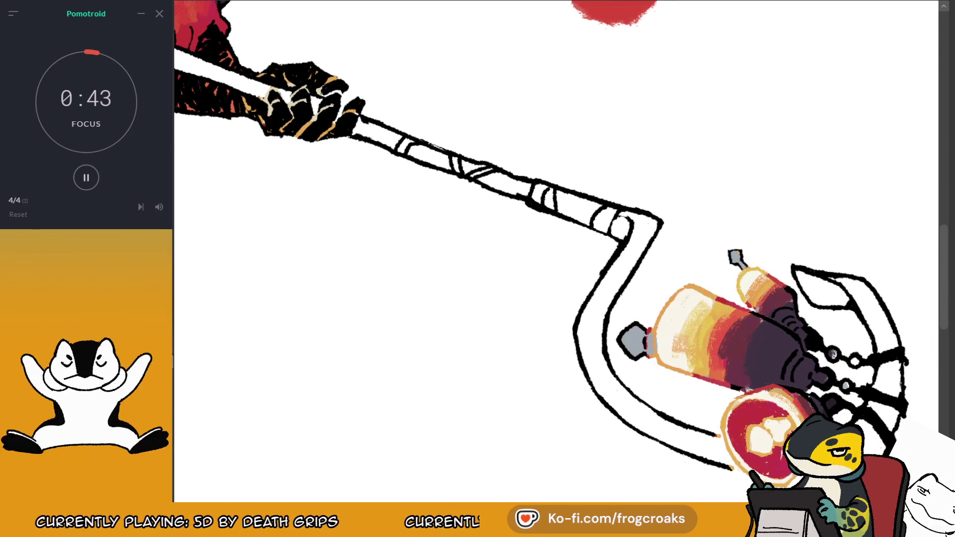
pyautogui.scroll(-3, 601, 142)
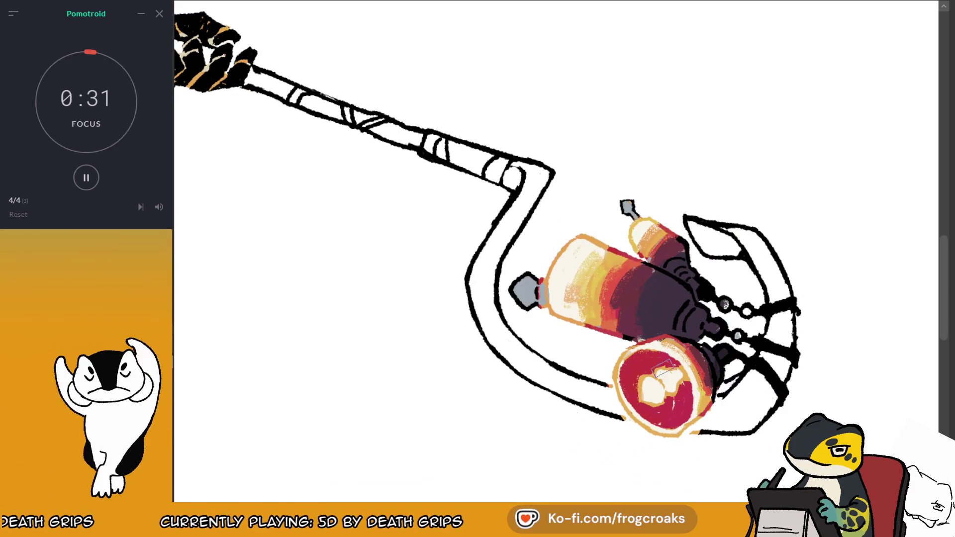
pyautogui.moveTo(646, 368)
pyautogui.mouseDown()
pyautogui.moveTo(647, 405)
pyautogui.moveTo(676, 395)
pyautogui.mouseUp()
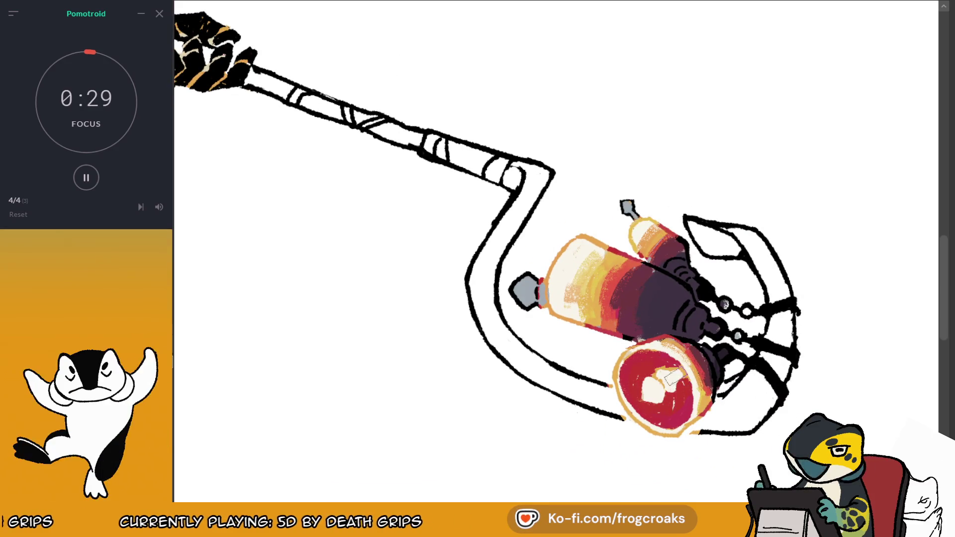
pyautogui.scroll(-2, 676, 396)
pyautogui.scroll(-4, 779, 215)
pyautogui.scroll(3, 778, 215)
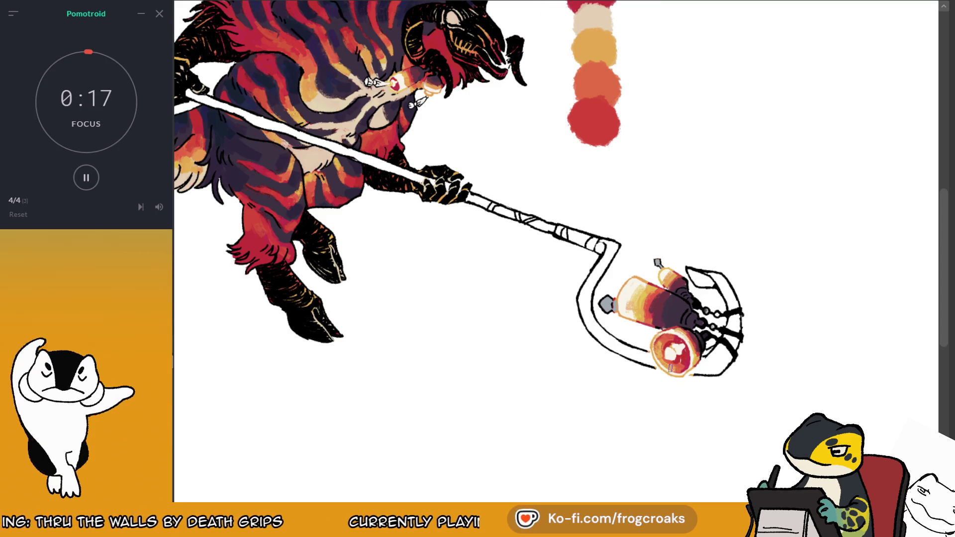
pyautogui.moveTo(671, 318); pyautogui.dragTo(725, 342)
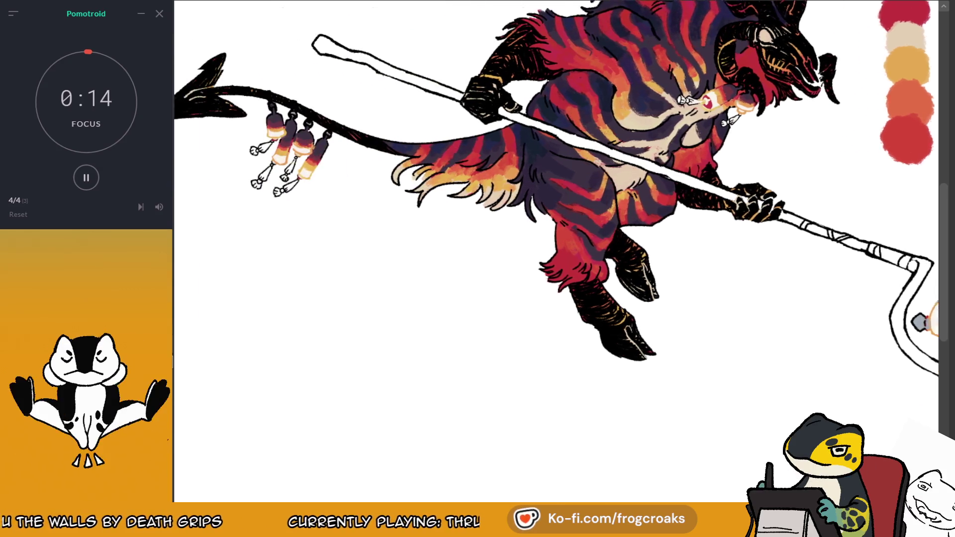
pyautogui.moveTo(635, 103)
pyautogui.mouseDown()
pyautogui.moveTo(929, 110)
pyautogui.moveTo(863, 151)
pyautogui.mouseUp()
pyautogui.scroll(5, 798, 114)
pyautogui.scroll(-5, 645, 472)
pyautogui.scroll(5, 505, 445)
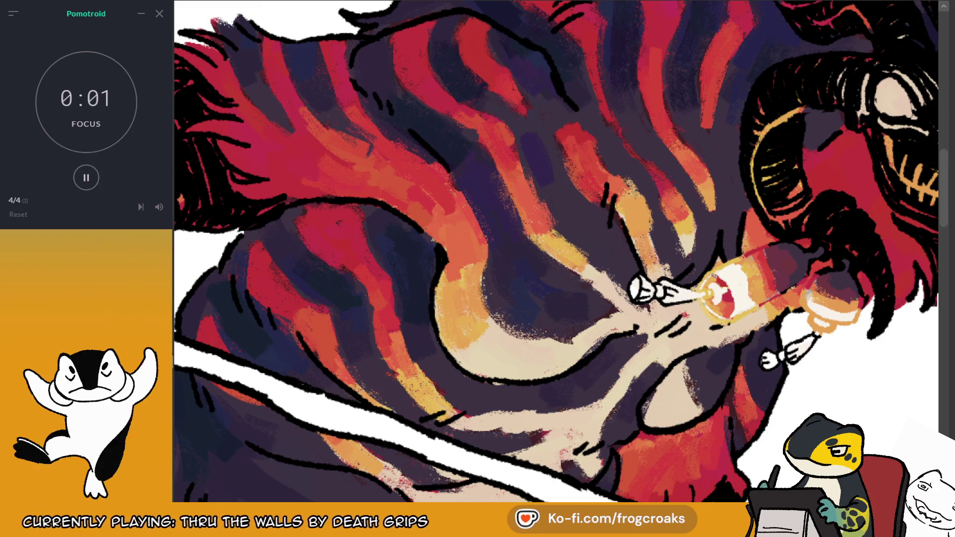
pyautogui.hotkey('ctrl', '-')
pyautogui.hotkey('ctrl', '-')
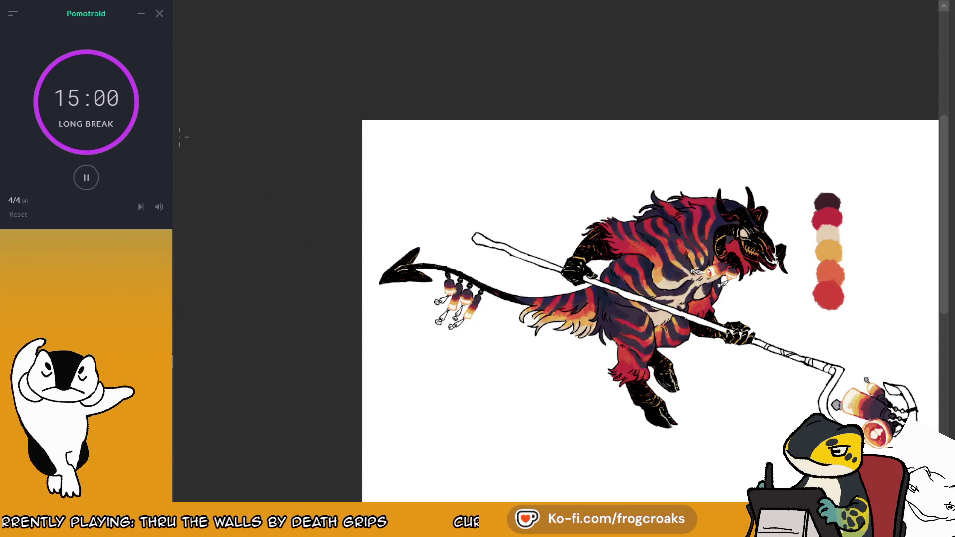
# Step: Pause the Pomotroid long break and zoom in to inspect the hand, staff and bottles
pyautogui.click(87, 182)
pyautogui.hotkey('ctrl', '-')
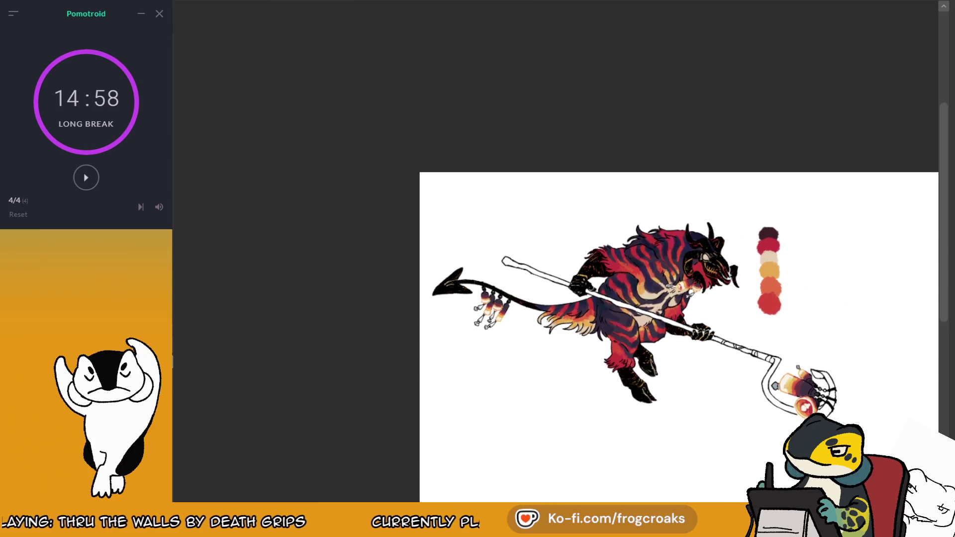
pyautogui.hotkey('ctrl', '+')
pyautogui.hotkey('ctrl', '+')
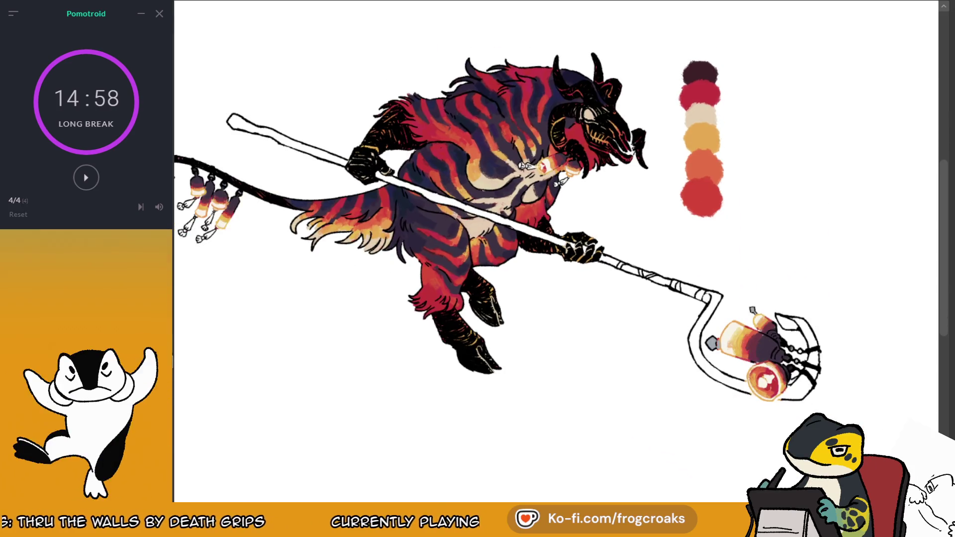
pyautogui.hotkey('ctrl', '+')
pyautogui.hotkey('ctrl', '-')
pyautogui.hotkey('ctrl', '+')
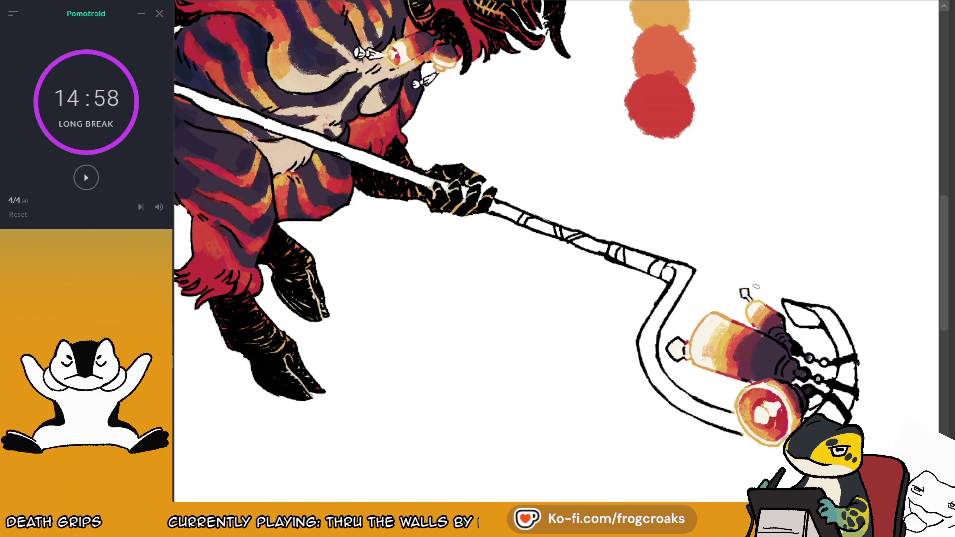
pyautogui.hotkey('ctrl', '-')
pyautogui.hotkey('ctrl', '+')
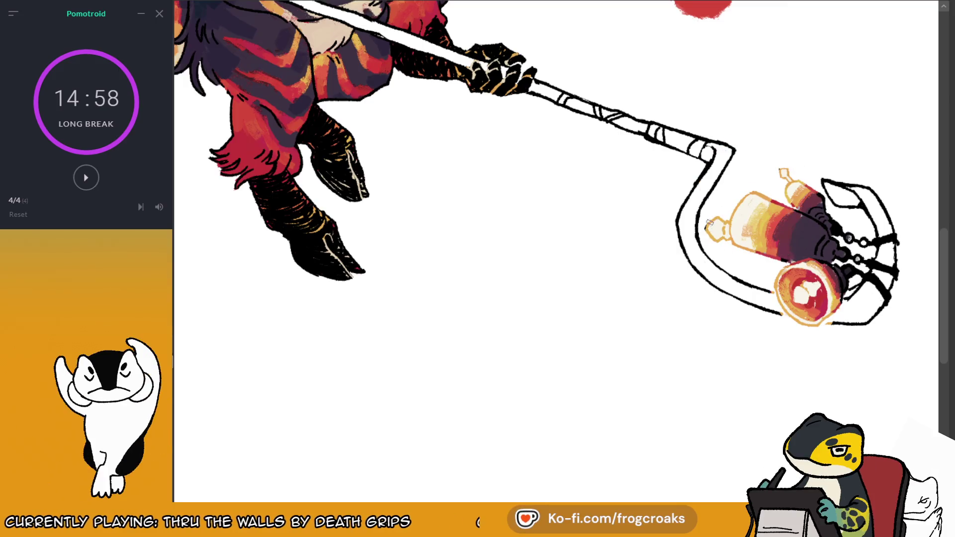
# Step: Frame the whole figure and palette, then resume the long-break countdown with Ctrl+F1
pyautogui.hotkey('ctrl', '-')
pyautogui.hotkey('ctrl', '+')
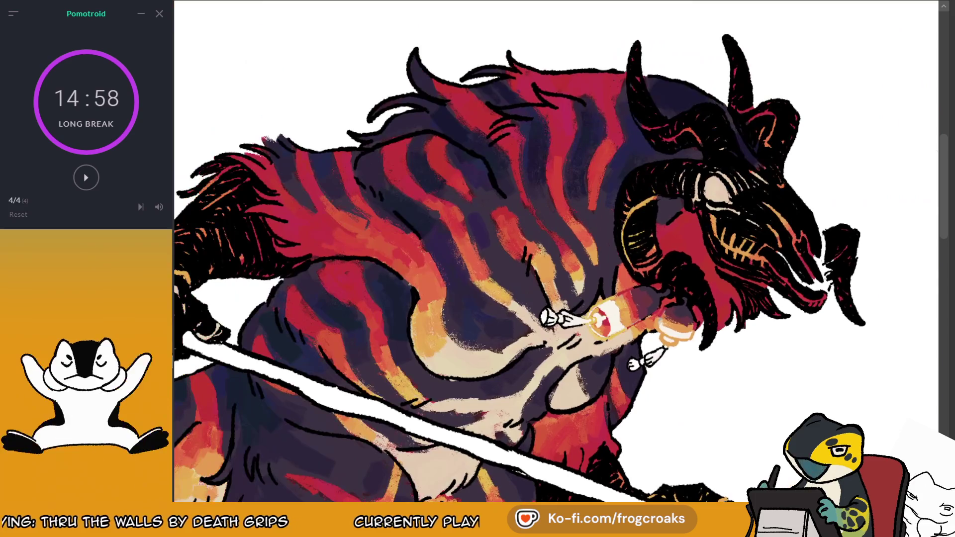
pyautogui.hotkey('ctrl', '-')
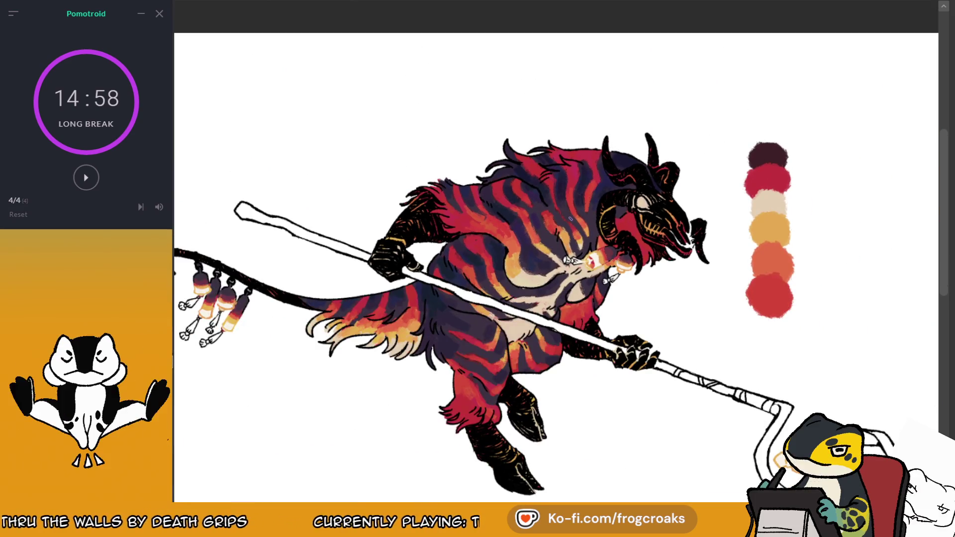
pyautogui.hotkey('ctrl', '-')
pyautogui.hotkey('ctrl', '+')
pyautogui.hotkey('ctrl', '-')
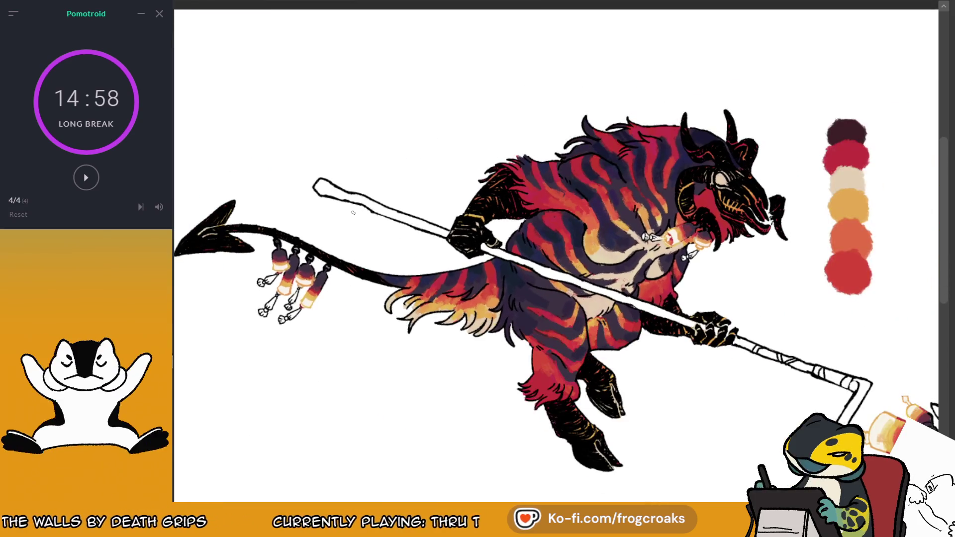
pyautogui.scroll(-2, 353, 213)
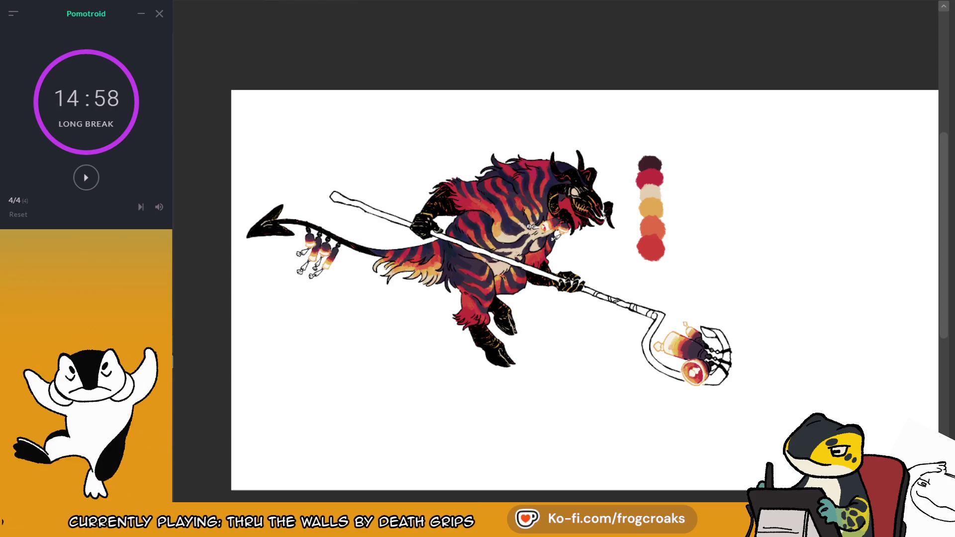
pyautogui.hotkey('ctrl', 'F1')
pyautogui.scroll(1, 607, 286)
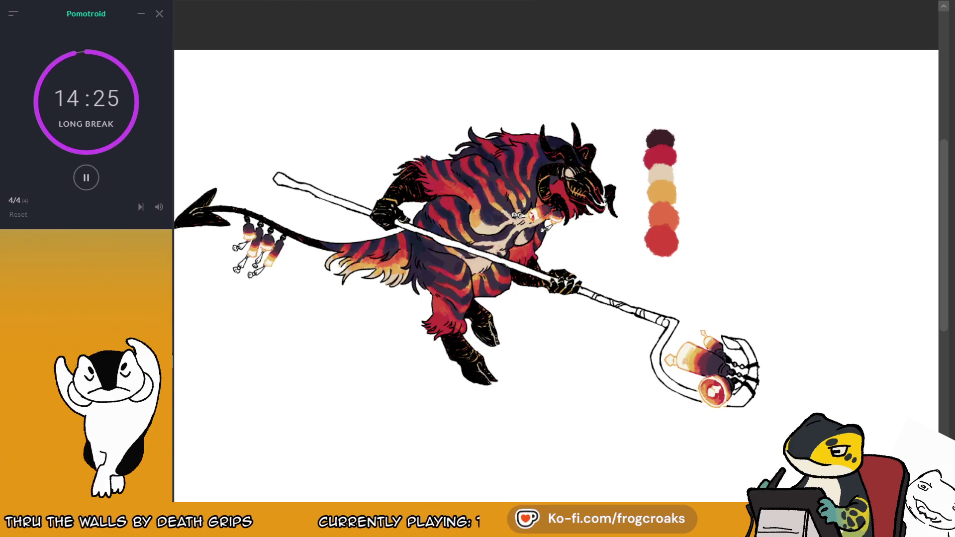
pyautogui.moveTo(159, 207)
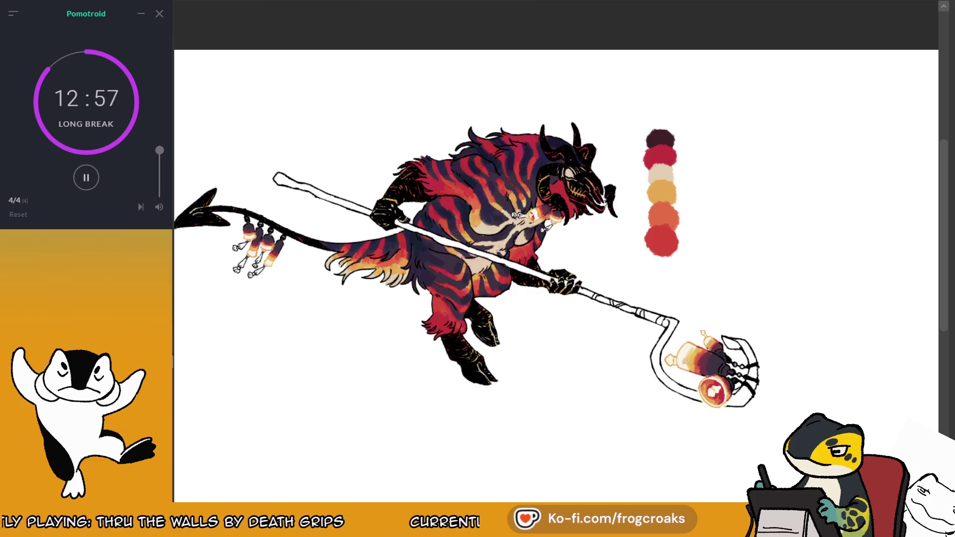
pyautogui.scroll(5, 537, 205)
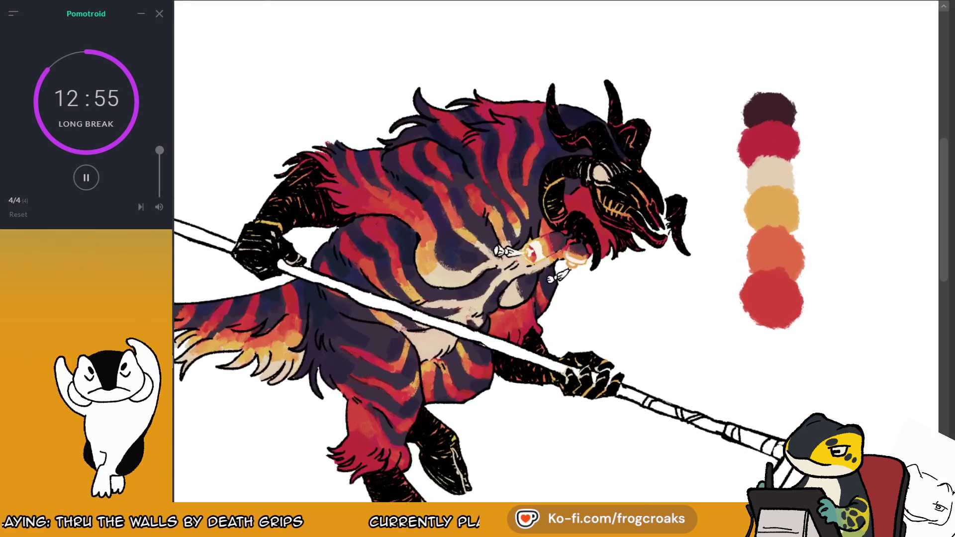
pyautogui.scroll(2, 515, 284)
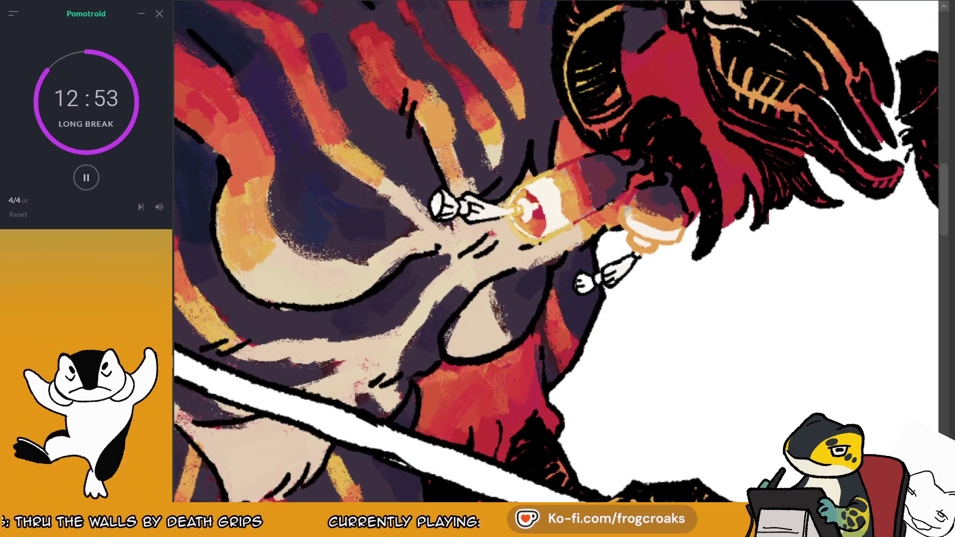
pyautogui.scroll(-5, 556, 251)
pyautogui.scroll(2, 556, 251)
pyautogui.scroll(-3, 556, 251)
pyautogui.scroll(2, 787, 343)
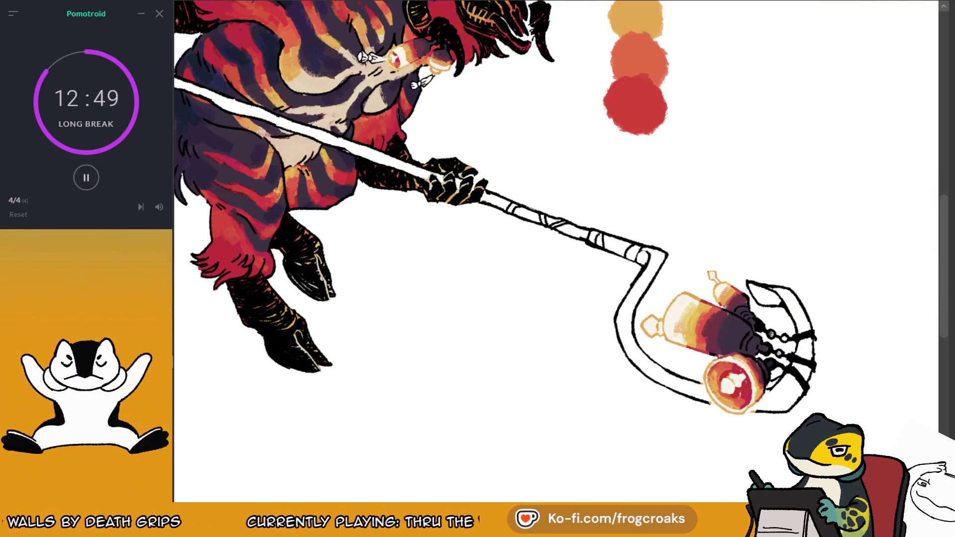
pyautogui.scroll(-5, 748, 309)
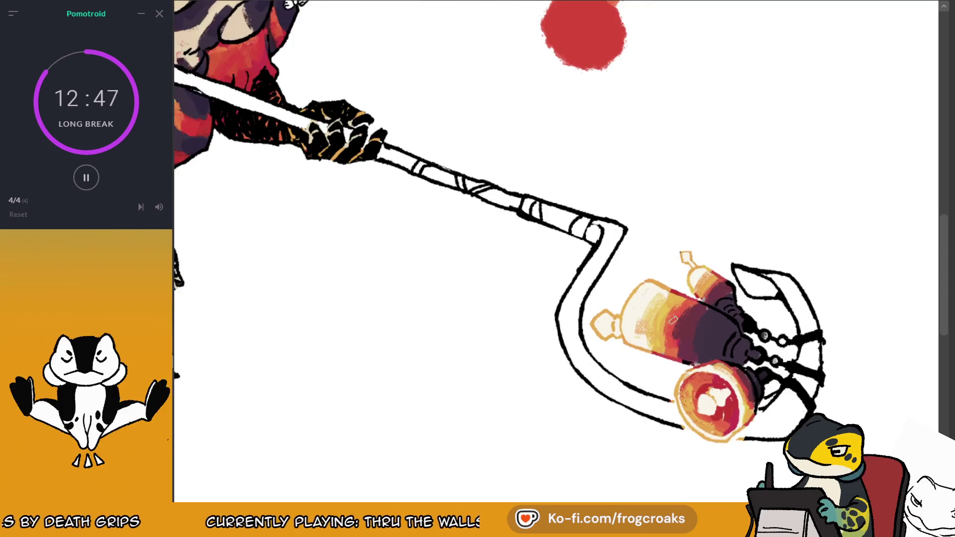
pyautogui.scroll(5, 330, 249)
pyautogui.scroll(-1, 393, 169)
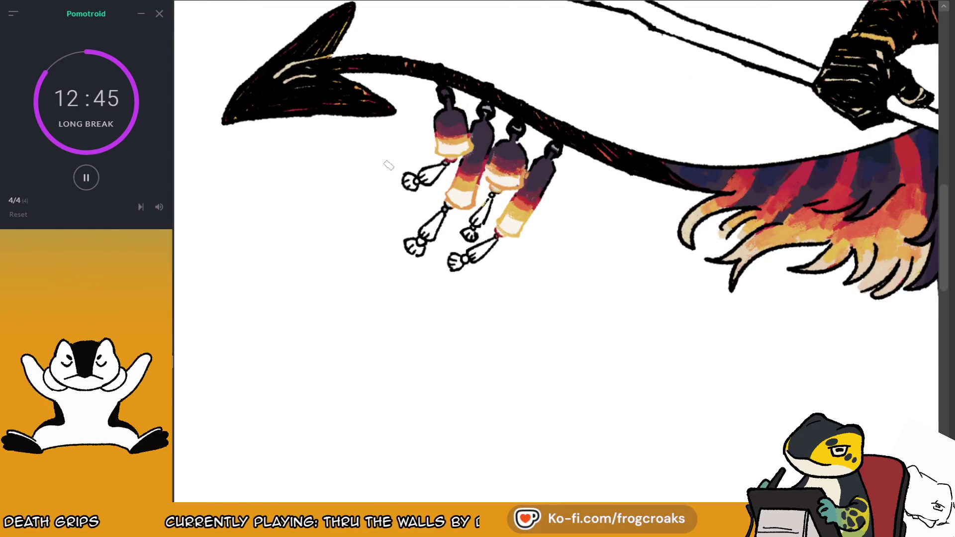
pyautogui.scroll(-2, 367, 159)
pyautogui.scroll(-3, 367, 159)
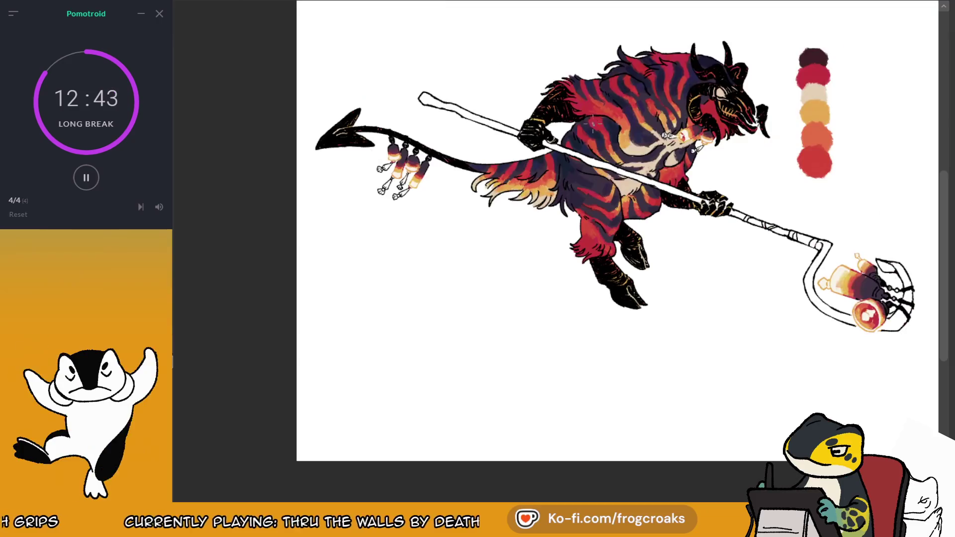
pyautogui.scroll(5, 610, 56)
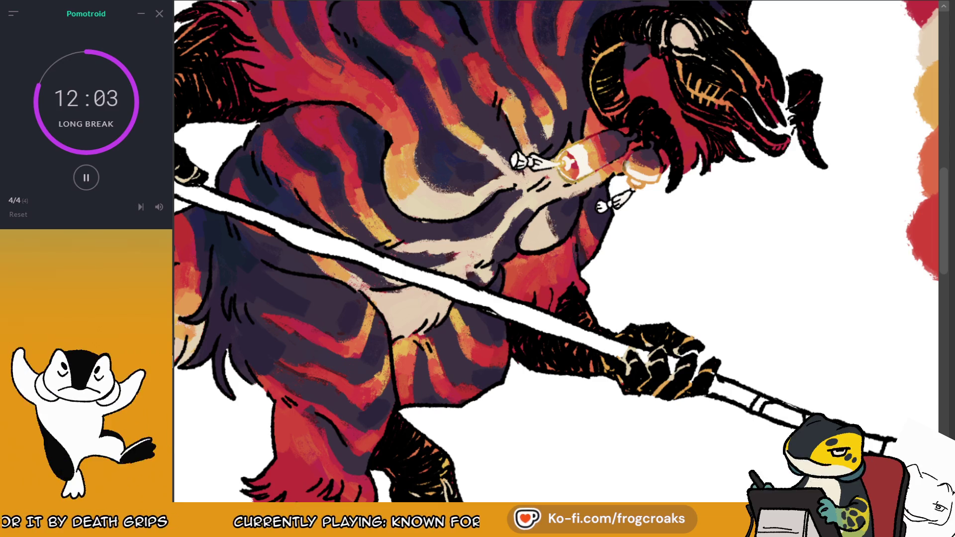
pyautogui.hotkey('ctrl', '0')
pyautogui.scroll(1, 806, 87)
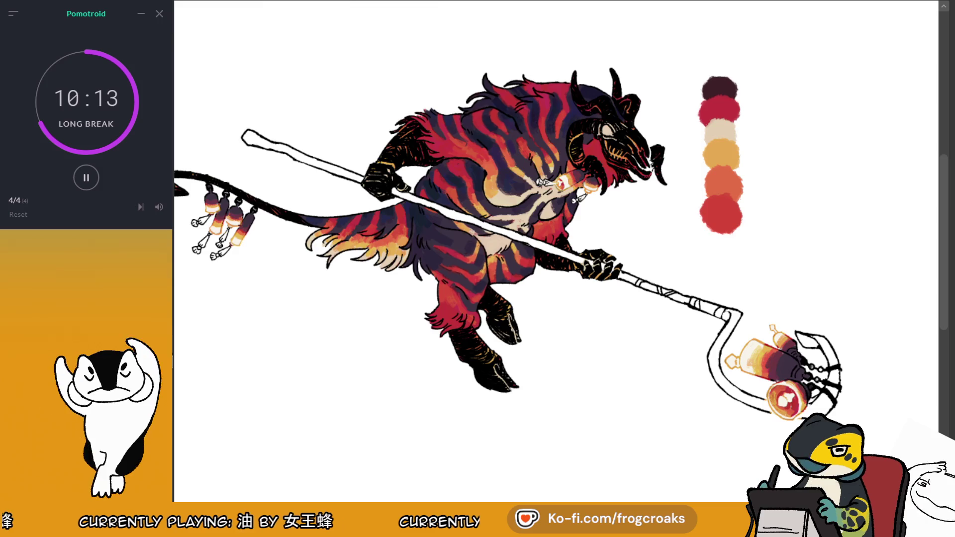
# Step: Sample a colour from the bottle area and brush a stroke over the bottle by the face
pyautogui.scroll(-2, 556, 251)
pyautogui.scroll(2, 555, 251)
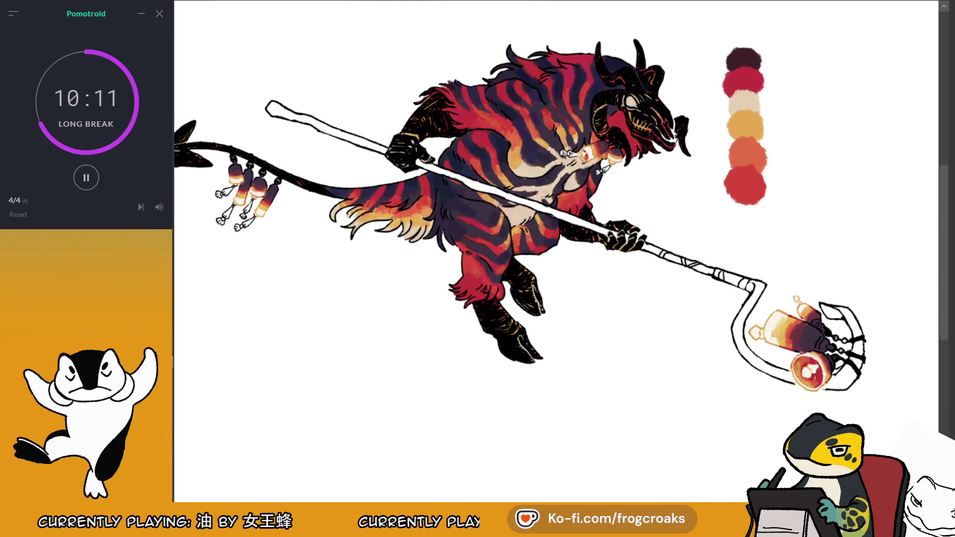
pyautogui.scroll(5, 628, 217)
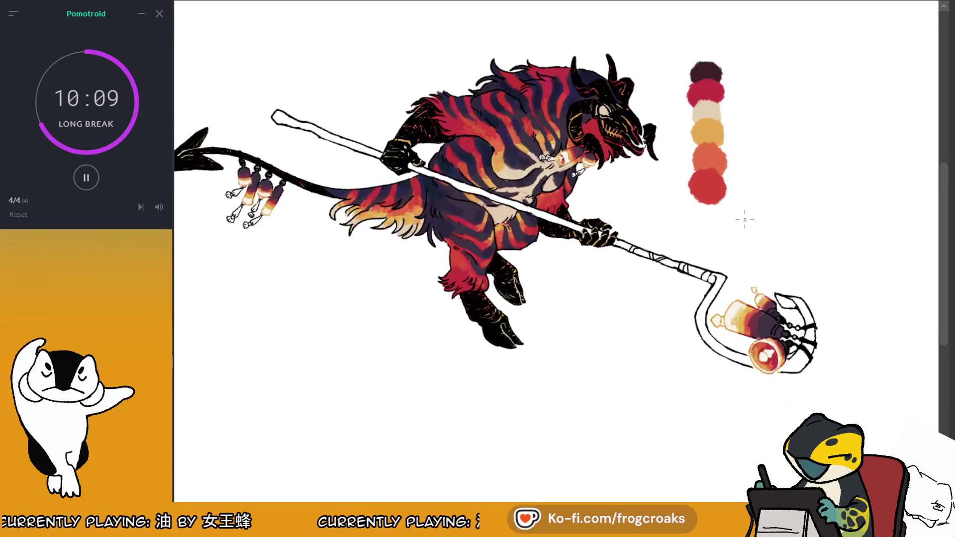
pyautogui.scroll(-2, 732, 340)
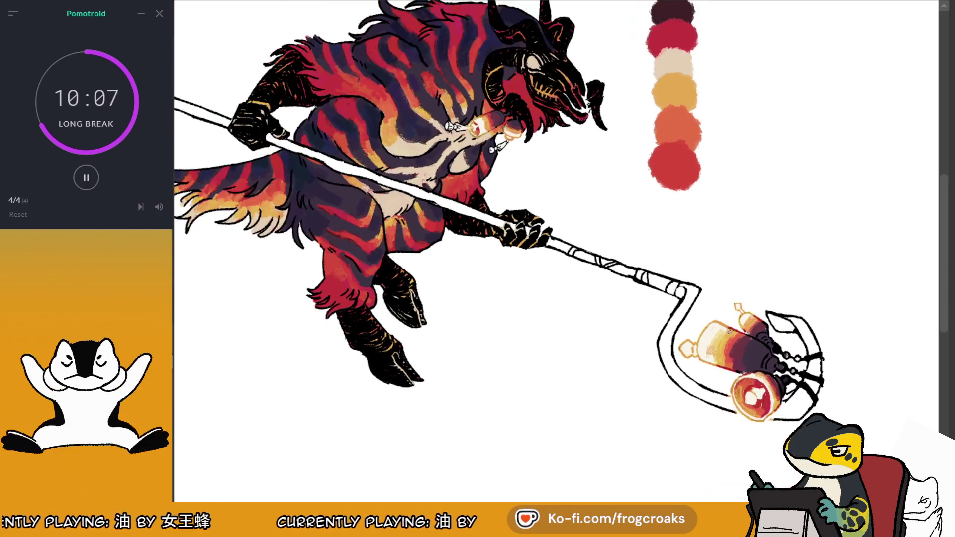
pyautogui.scroll(4, 417, 126)
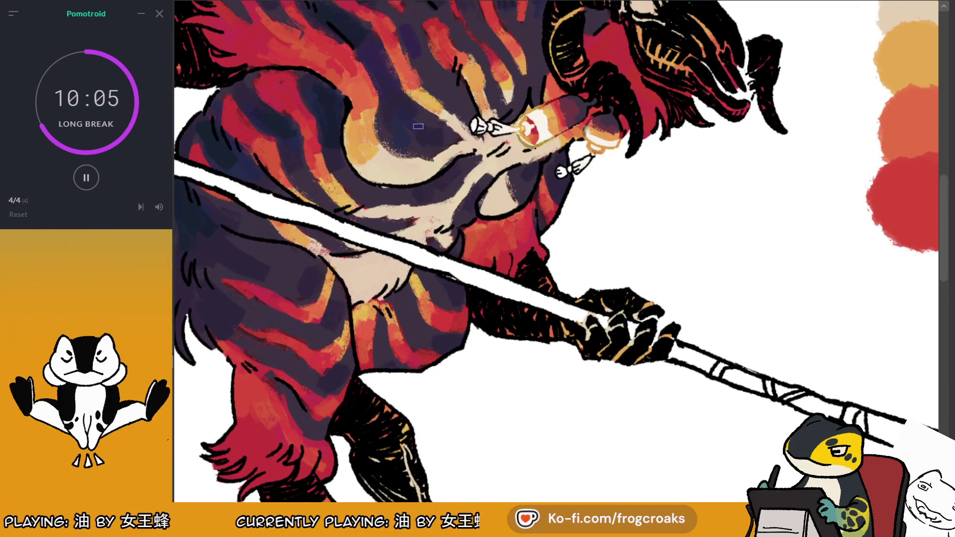
pyautogui.scroll(2, 418, 126)
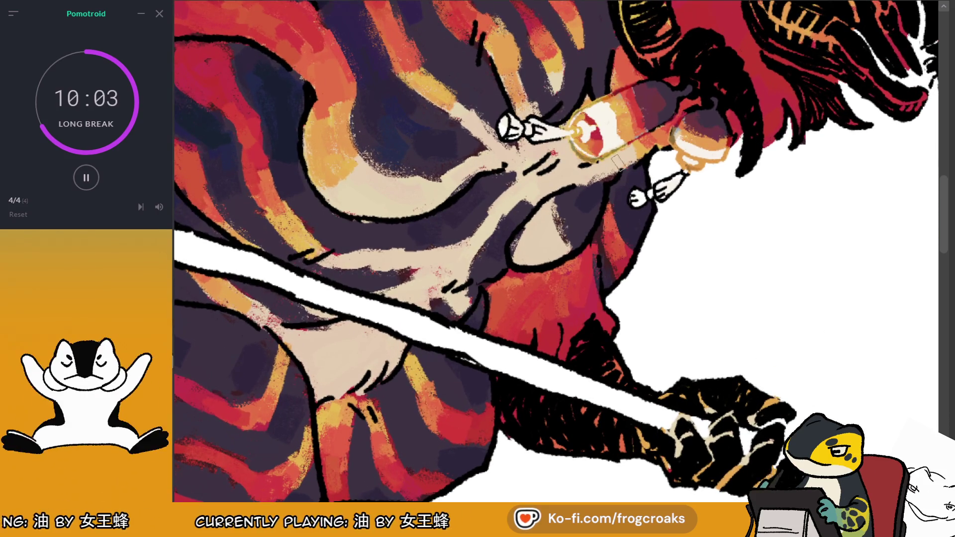
pyautogui.keyDown('alt'); pyautogui.click(592, 102); pyautogui.keyUp('alt')
pyautogui.moveTo(599, 97); pyautogui.dragTo(629, 118)
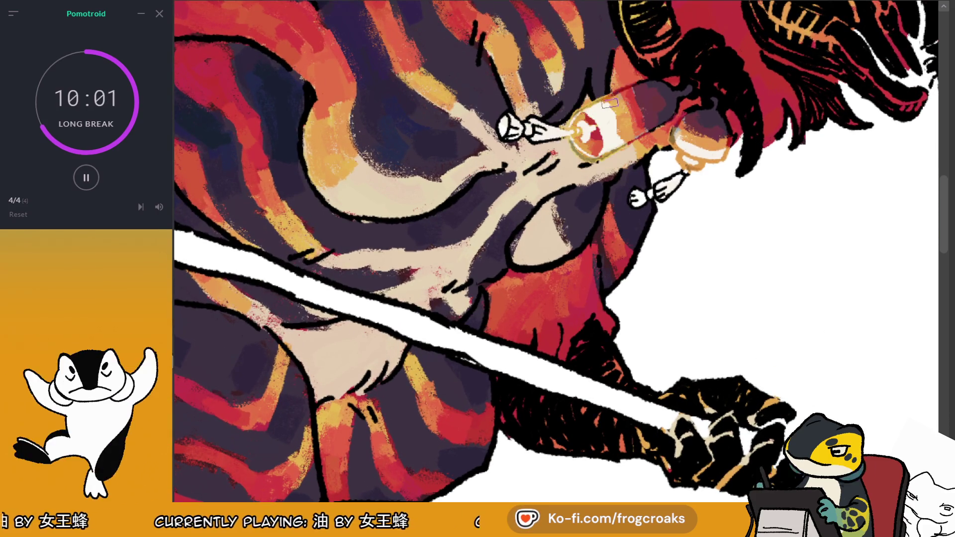
# Step: Undo and redo the recent bottle strokes to compare before and after
pyautogui.scroll(2, 630, 118)
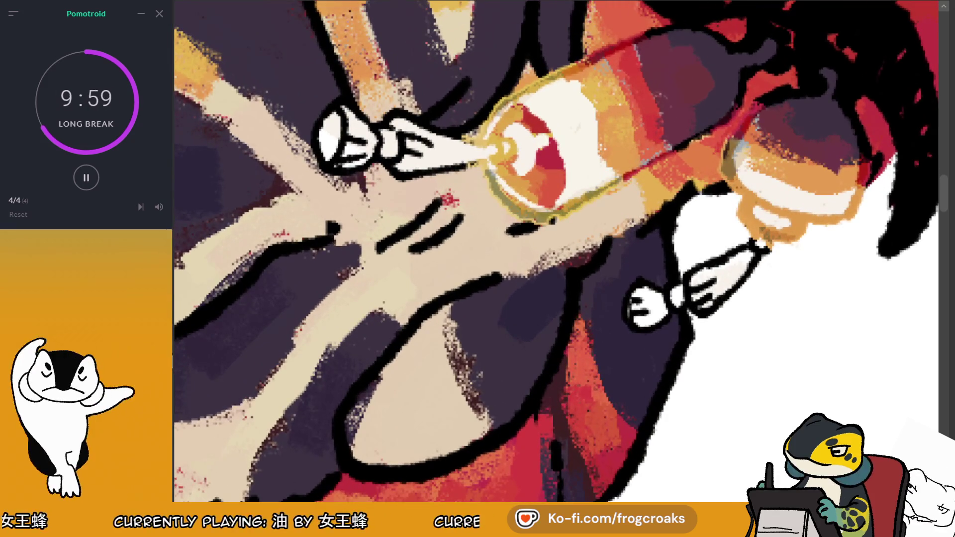
pyautogui.scroll(2, 629, 118)
pyautogui.scroll(-2, 629, 118)
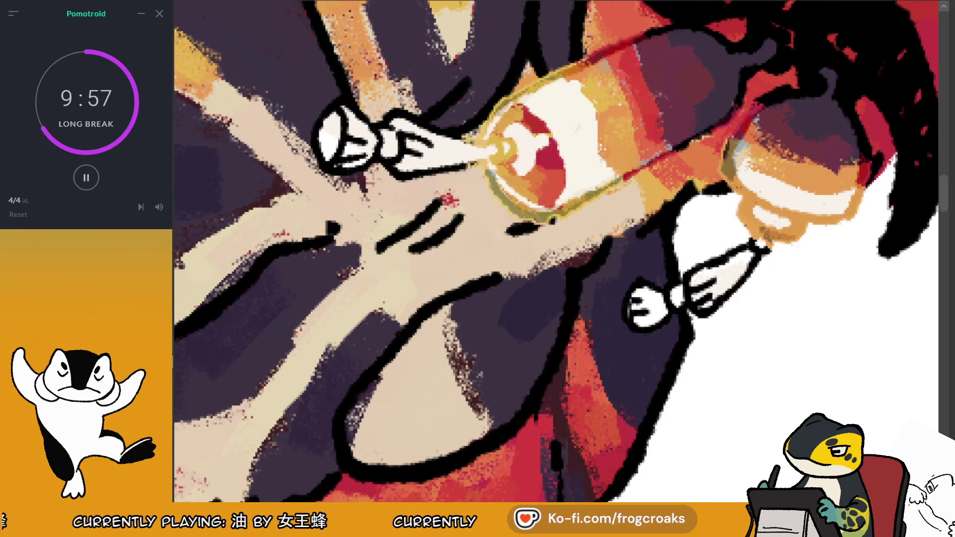
pyautogui.scroll(2, 629, 118)
pyautogui.scroll(-2, 629, 118)
pyautogui.scroll(2, 630, 118)
pyautogui.hotkey('ctrl', 'z')
pyautogui.hotkey('ctrl', 'y')
pyautogui.hotkey('ctrl', 'y')
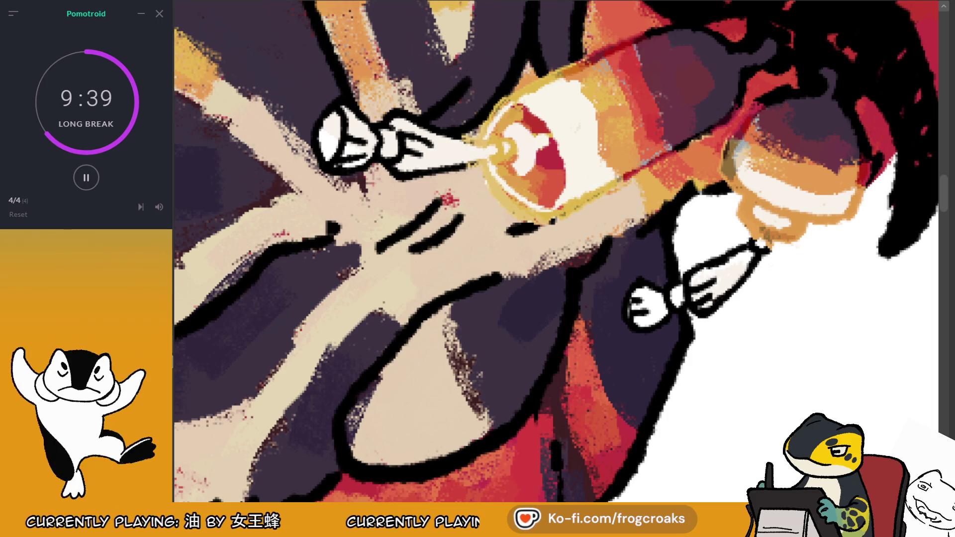
pyautogui.hotkey('ctrl', 'z')
pyautogui.hotkey('ctrl', 'y')
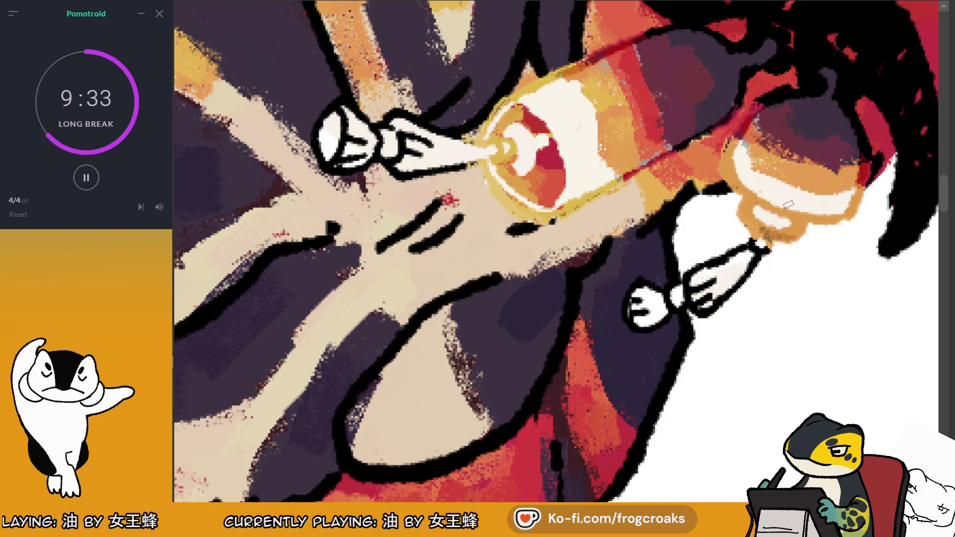
# Step: Skip the Pomotroid break to start a 20:00 focus round
pyautogui.scroll(-2, 811, 200)
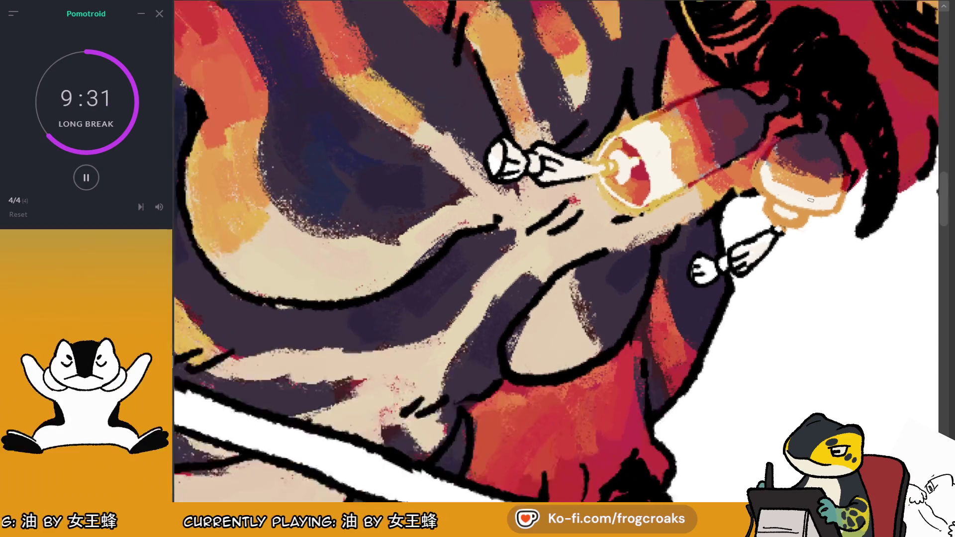
pyautogui.scroll(-3, 811, 200)
pyautogui.scroll(3, 547, 70)
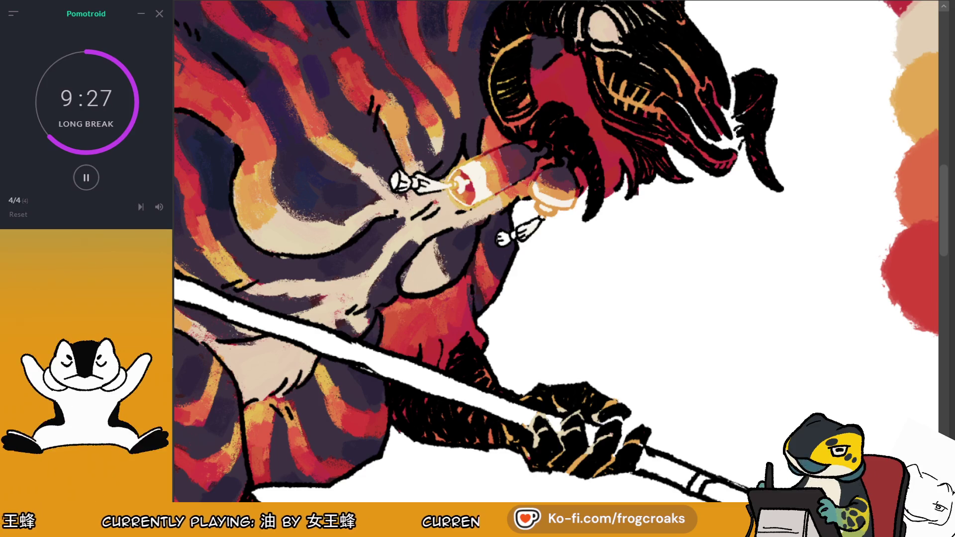
pyautogui.click(142, 206)
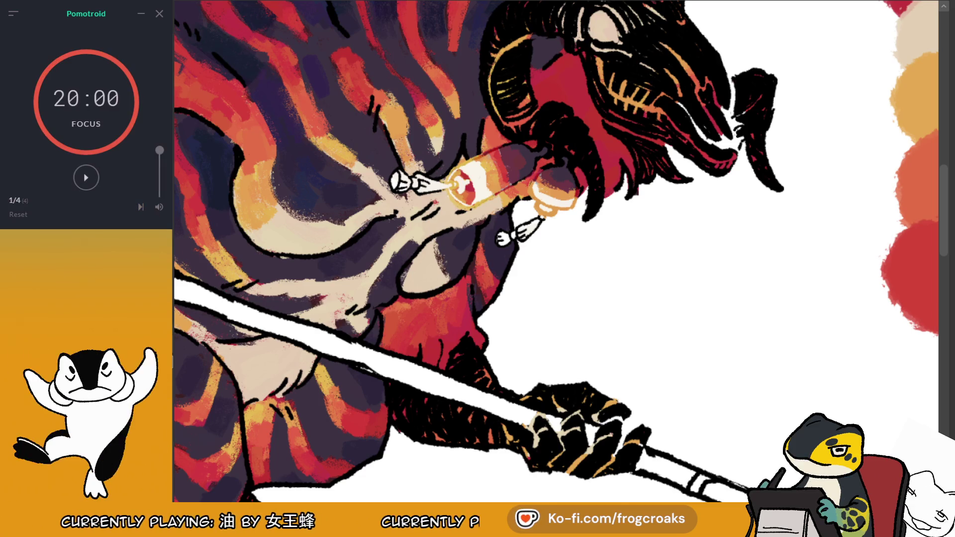
# Step: Paint pale cream strokes along the bottle's top and lower edges, cap, bottom and right side
pyautogui.scroll(1, 428, 229)
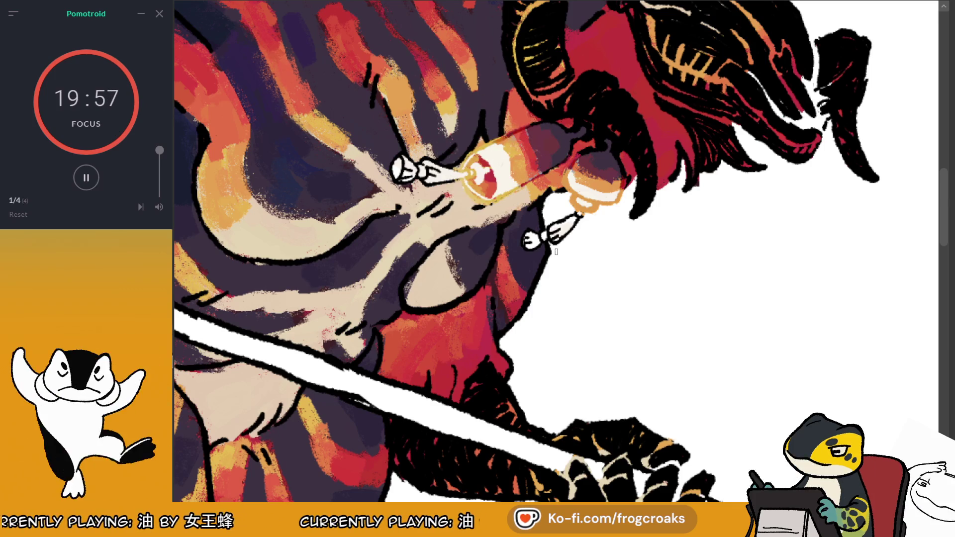
pyautogui.moveTo(503, 137)
pyautogui.mouseDown()
pyautogui.moveTo(537, 122)
pyautogui.moveTo(567, 127)
pyautogui.mouseUp()
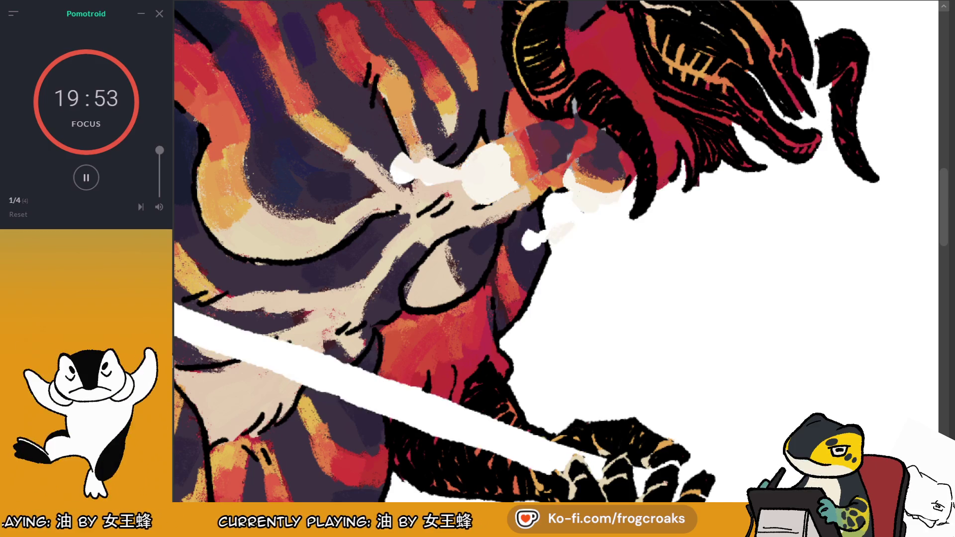
pyautogui.moveTo(564, 164); pyautogui.dragTo(512, 192)
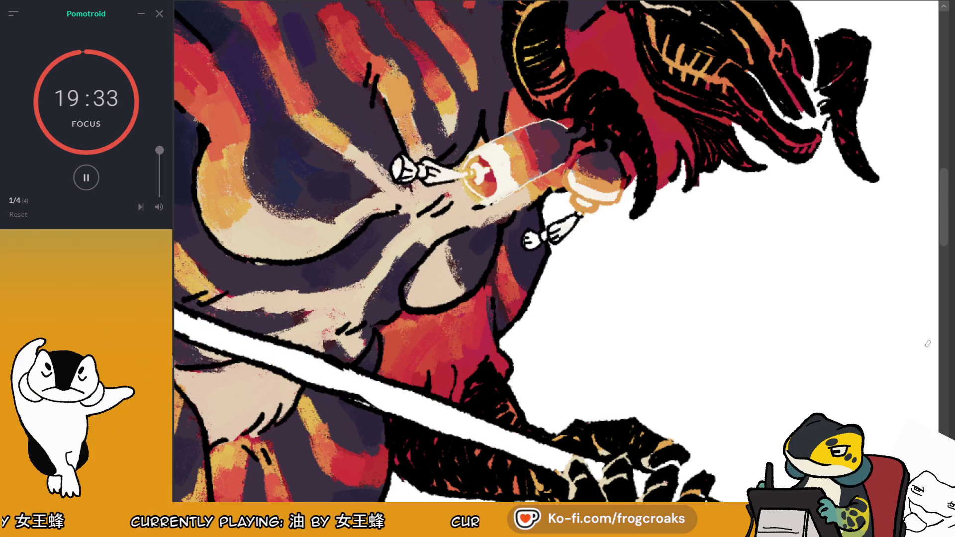
pyautogui.moveTo(580, 124)
pyautogui.mouseDown()
pyautogui.moveTo(619, 155)
pyautogui.moveTo(612, 110)
pyautogui.moveTo(623, 84)
pyautogui.moveTo(589, 73)
pyautogui.moveTo(564, 112)
pyautogui.mouseUp()
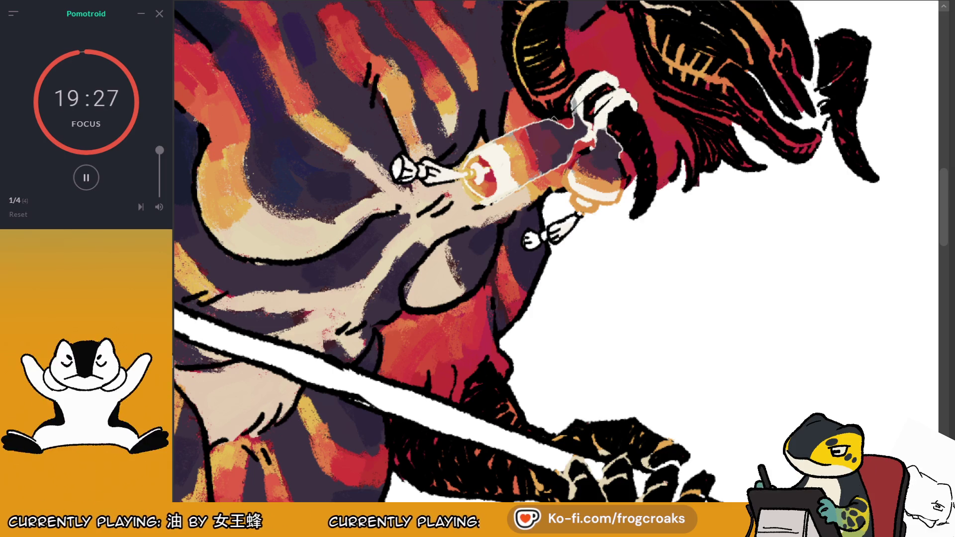
pyautogui.moveTo(567, 191); pyautogui.dragTo(584, 165)
pyautogui.moveTo(571, 198); pyautogui.dragTo(623, 205)
pyautogui.moveTo(622, 160); pyautogui.dragTo(627, 192)
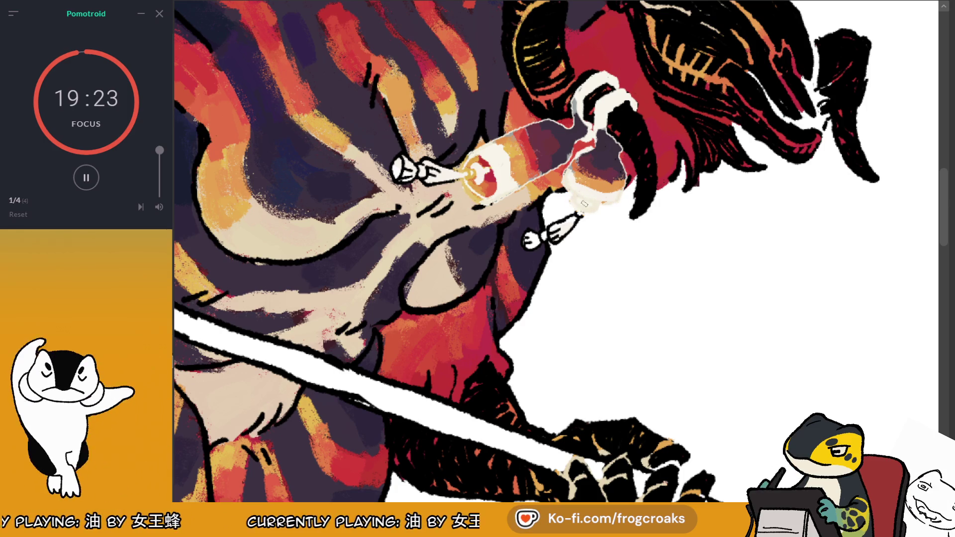
pyautogui.hotkey('ctrl', '0')
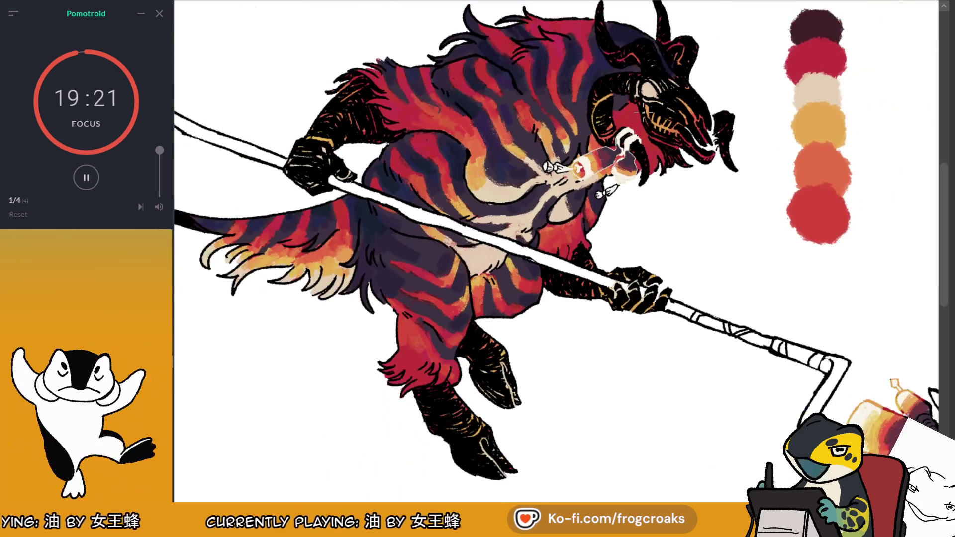
# Step: Toggle the staff and bottle white fill on and off to compare, leaving it hidden
pyautogui.scroll(1, 641, 107)
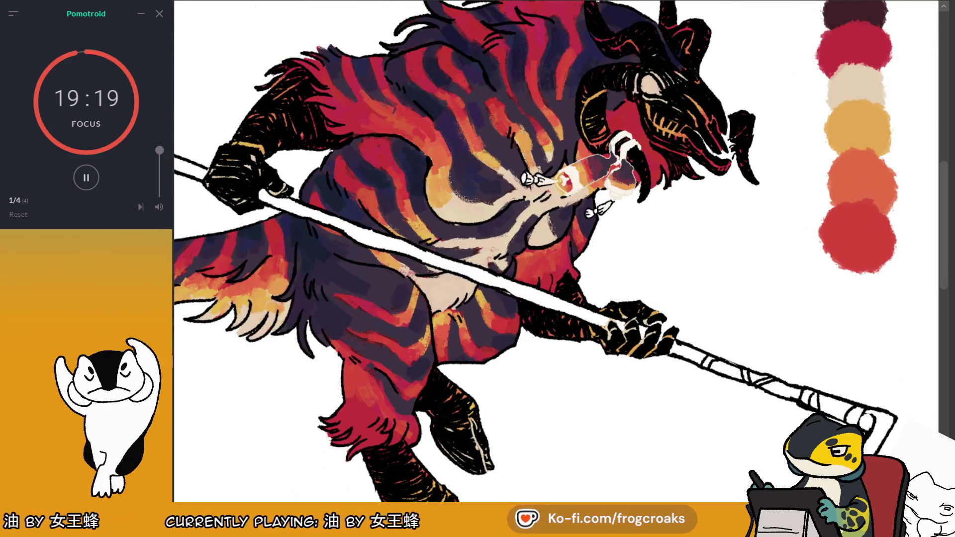
pyautogui.hotkey('ctrl', 'y')
pyautogui.hotkey('ctrl', 'z')
pyautogui.hotkey('ctrl', 'y')
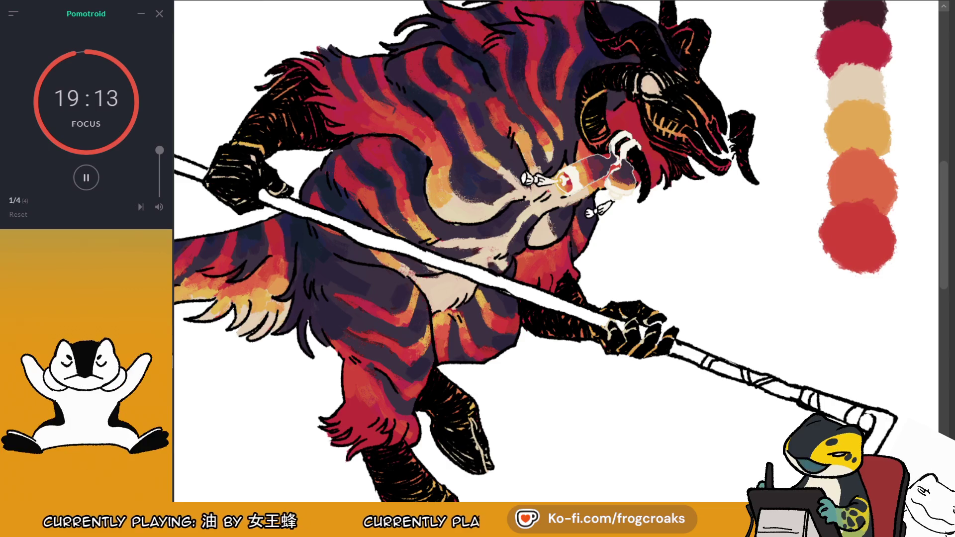
pyautogui.hotkey('ctrl', 'z')
pyautogui.scroll(5, 478, 73)
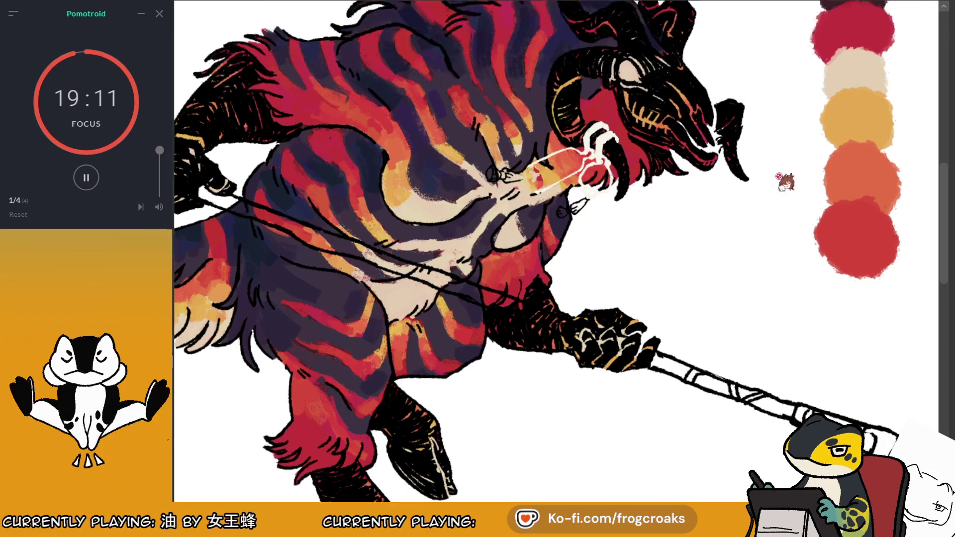
pyautogui.hotkey('ctrl', 'z')
pyautogui.hotkey('ctrl', 'shift', 'z')
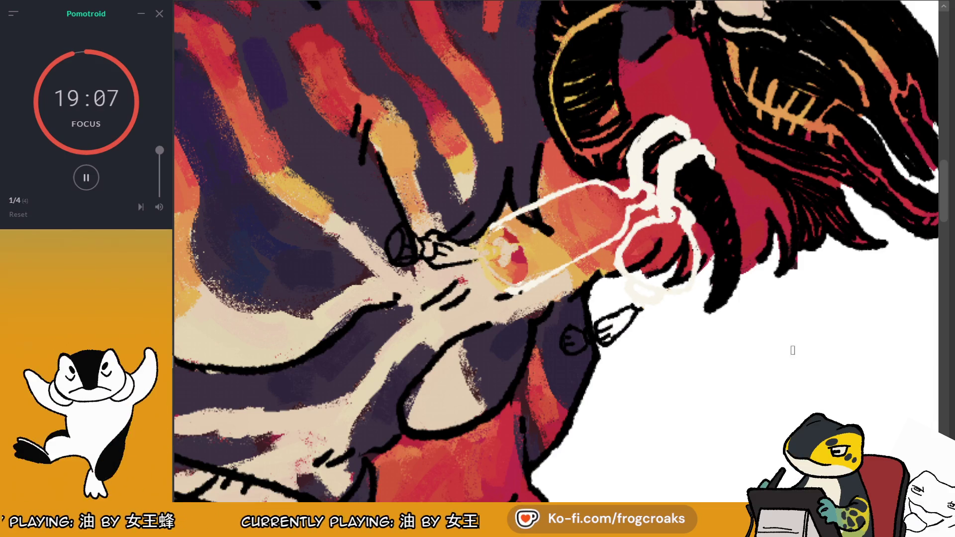
# Step: Toggle the bottle painting on and off to compare it with the line art
pyautogui.hotkey('ctrl', 'z')
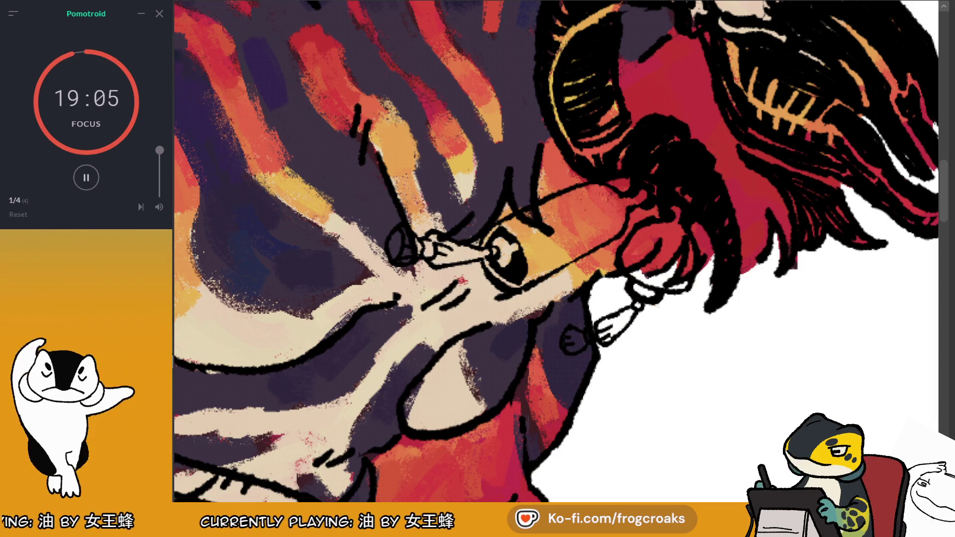
pyautogui.hotkey('ctrl', 'shift', 'z')
pyautogui.hotkey('ctrl', 'z')
pyautogui.hotkey('ctrl', 'shift', 'z')
pyautogui.hotkey('ctrl', 'shift', 'z')
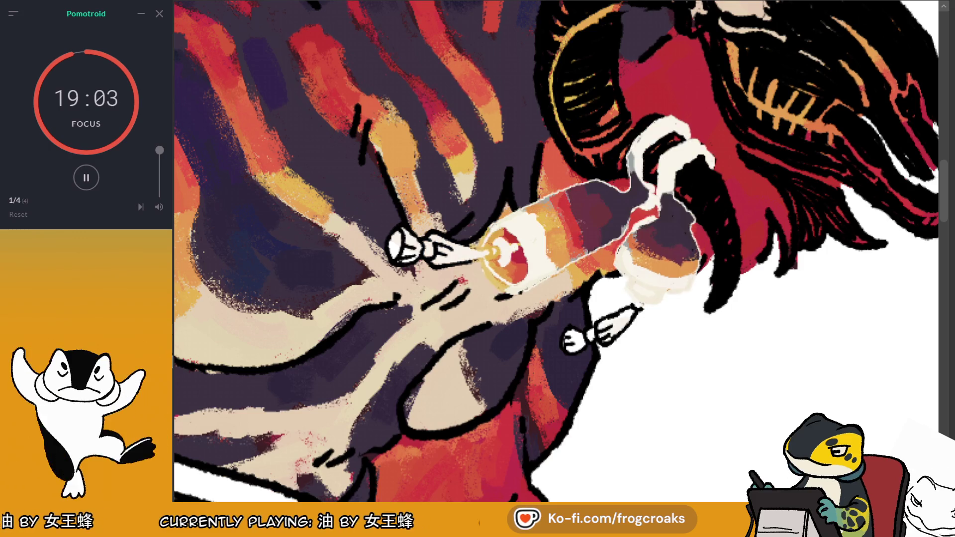
pyautogui.hotkey('ctrl', 'z')
pyautogui.hotkey('ctrl', 'shift', 'z')
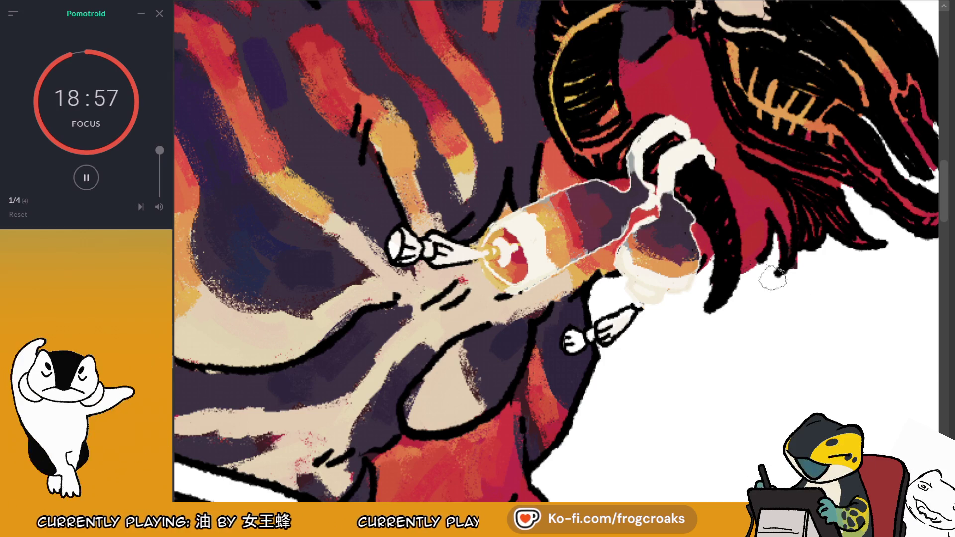
# Step: Try a dark stroke on the bottle and olive and orange strokes on the head, undoing each
pyautogui.moveTo(577, 187); pyautogui.dragTo(489, 231)
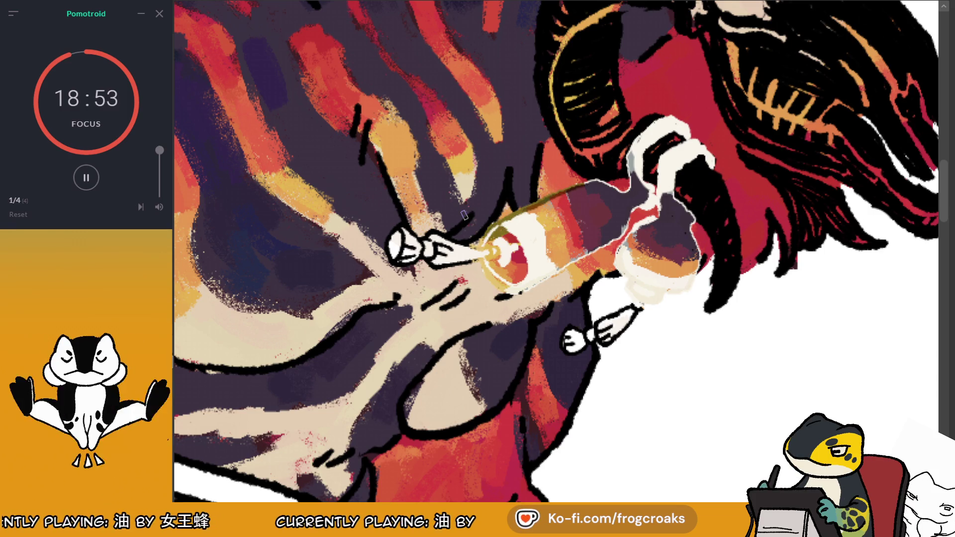
pyautogui.hotkey('ctrl', 'z')
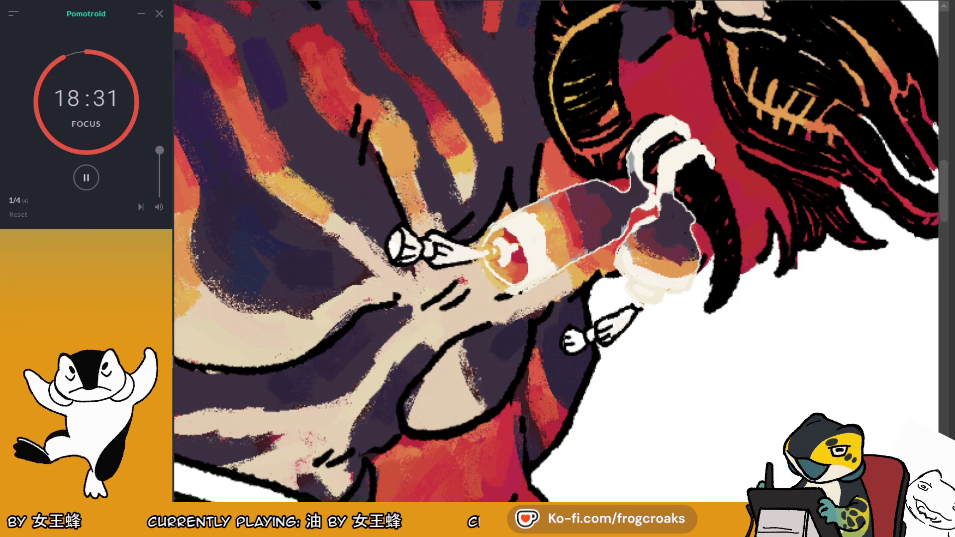
pyautogui.moveTo(833, 42)
pyautogui.mouseDown()
pyautogui.moveTo(826, 87)
pyautogui.moveTo(831, 23)
pyautogui.moveTo(778, 100)
pyautogui.moveTo(731, 74)
pyautogui.moveTo(741, 159)
pyautogui.mouseUp()
pyautogui.hotkey('ctrl', 'z')
pyautogui.moveTo(763, 40)
pyautogui.mouseDown()
pyautogui.moveTo(746, 149)
pyautogui.moveTo(716, 60)
pyautogui.mouseUp()
pyautogui.hotkey('ctrl', 'z')
# Step: Paint the bottle neck orange and yellow, then restore the white glow at the bottle's end
pyautogui.moveTo(526, 222)
pyautogui.mouseDown()
pyautogui.moveTo(490, 244)
pyautogui.moveTo(490, 263)
pyautogui.moveTo(518, 283)
pyautogui.moveTo(513, 258)
pyautogui.mouseUp()
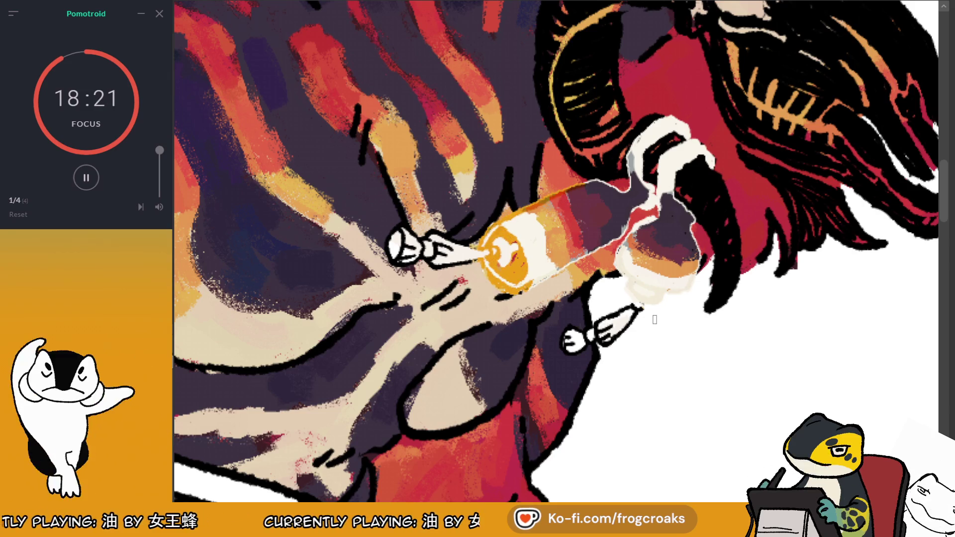
pyautogui.hotkey('ctrl', 'z')
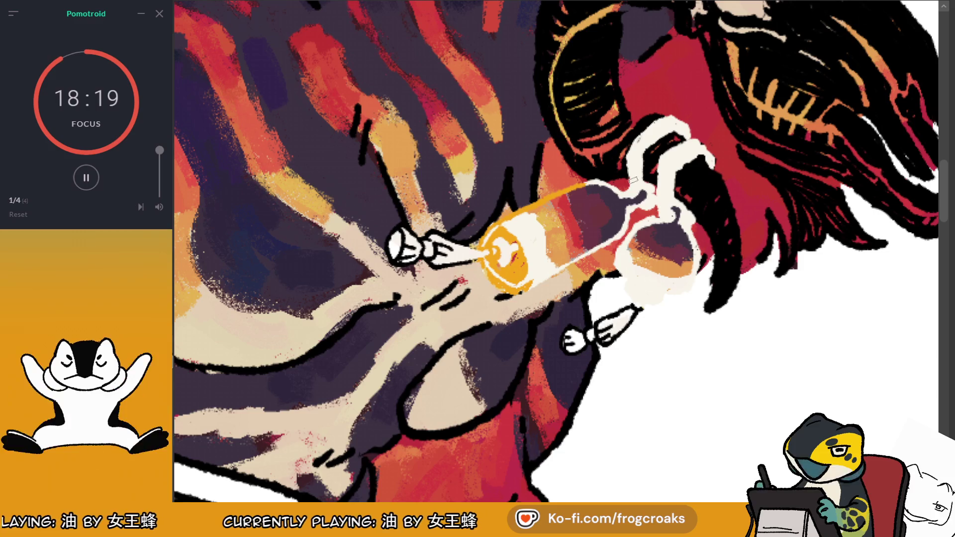
pyautogui.moveTo(585, 185)
pyautogui.mouseDown()
pyautogui.moveTo(492, 230)
pyautogui.moveTo(507, 251)
pyautogui.moveTo(513, 287)
pyautogui.moveTo(525, 259)
pyautogui.mouseUp()
pyautogui.hotkey('ctrl', 'z')
pyautogui.hotkey('ctrl', 'z')
pyautogui.hotkey('ctrl', 'z')
pyautogui.scroll(-5, 520, 241)
pyautogui.scroll(3, 528, 239)
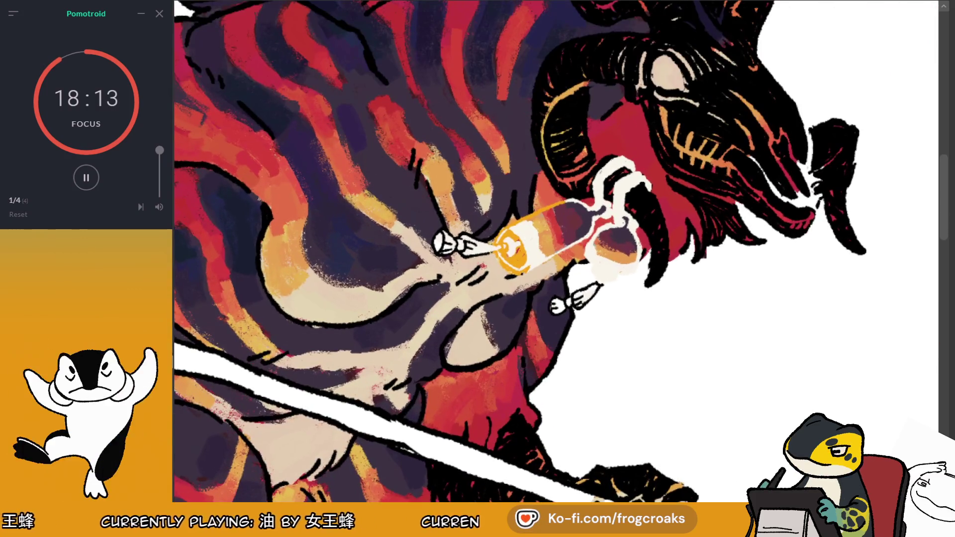
pyautogui.hotkey('ctrl', 'z')
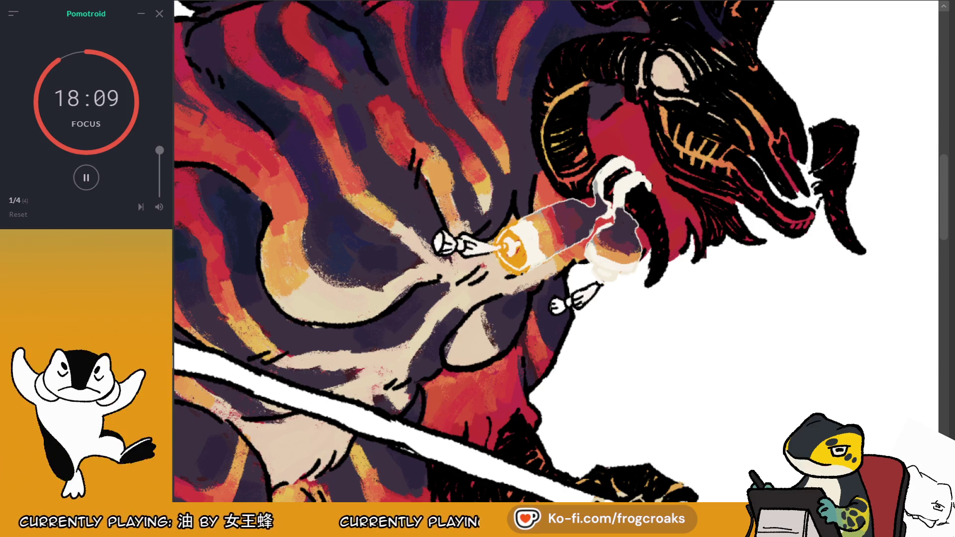
pyautogui.hotkey('ctrl', 'y')
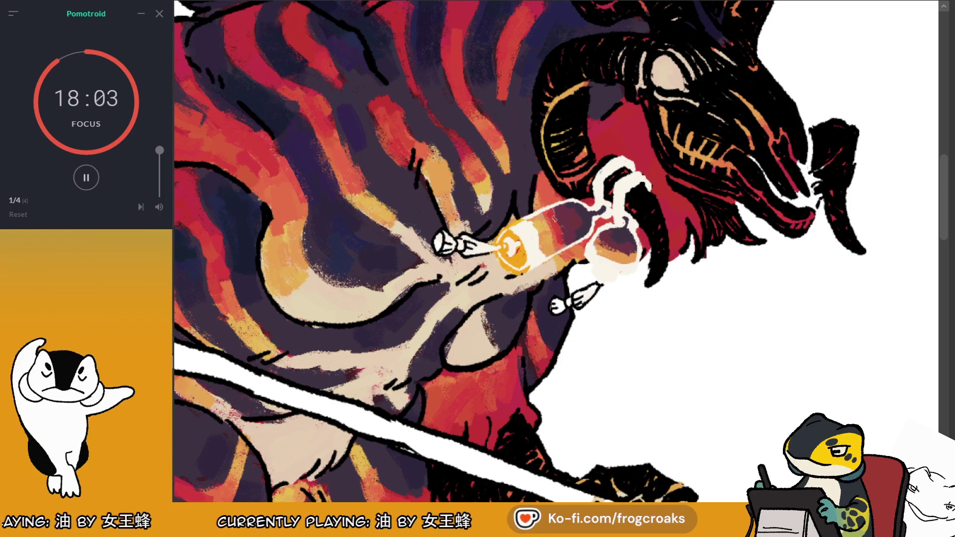
pyautogui.scroll(-3, 886, 112)
pyautogui.scroll(-2, 887, 112)
pyautogui.scroll(1, 886, 112)
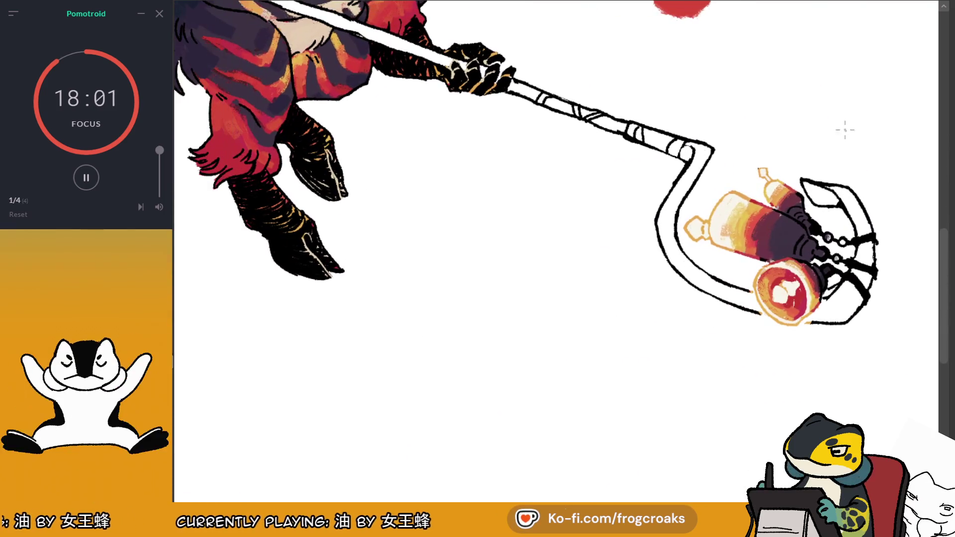
# Step: Outline the bottom of the small glass in orange
pyautogui.scroll(-3, 886, 112)
pyautogui.scroll(2, 886, 112)
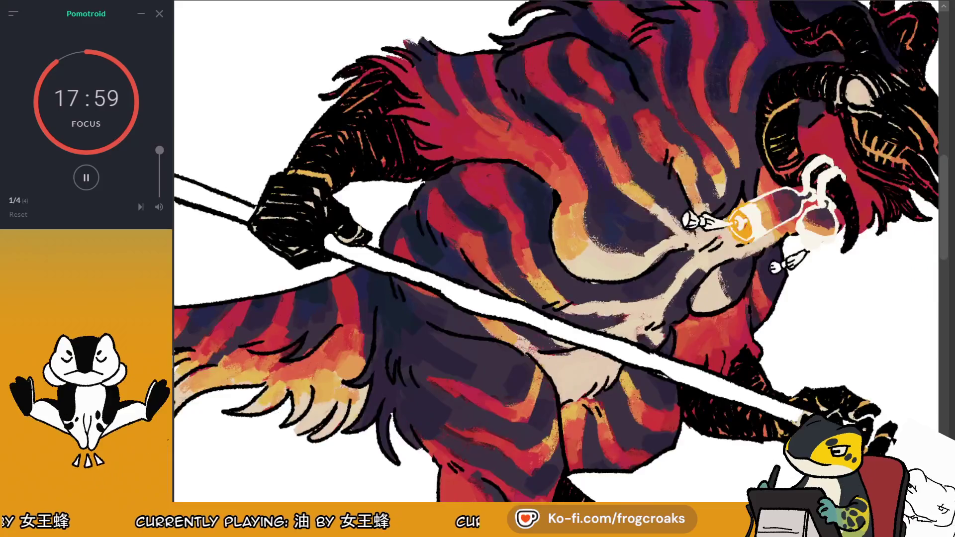
pyautogui.scroll(-2, 922, 47)
pyautogui.scroll(3, 923, 47)
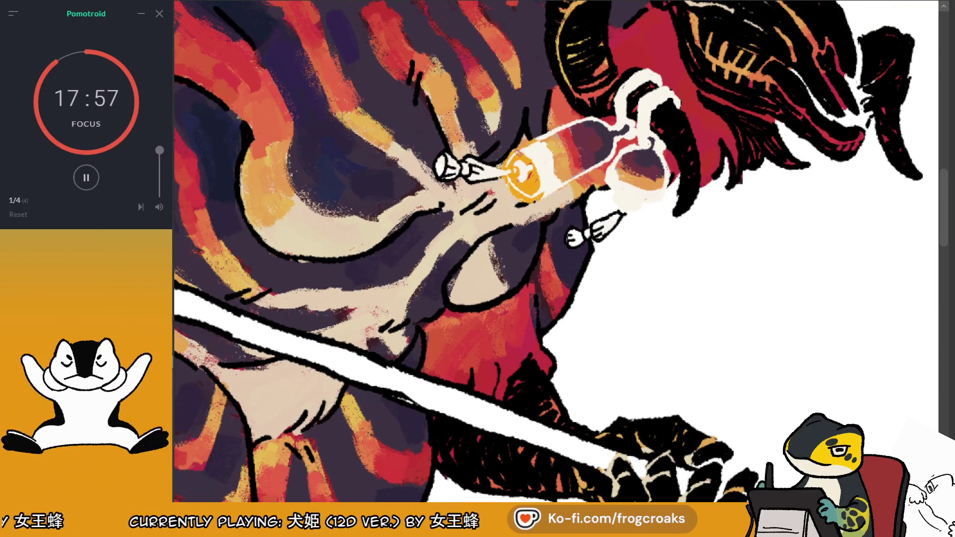
pyautogui.moveTo(614, 184)
pyautogui.mouseDown()
pyautogui.moveTo(641, 208)
pyautogui.moveTo(616, 201)
pyautogui.moveTo(660, 201)
pyautogui.mouseUp()
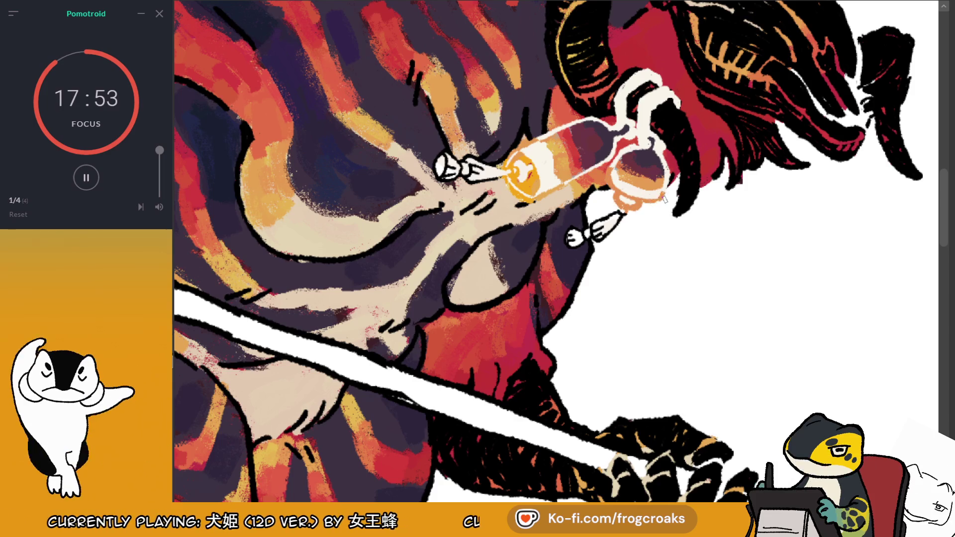
pyautogui.scroll(-2, 943, 107)
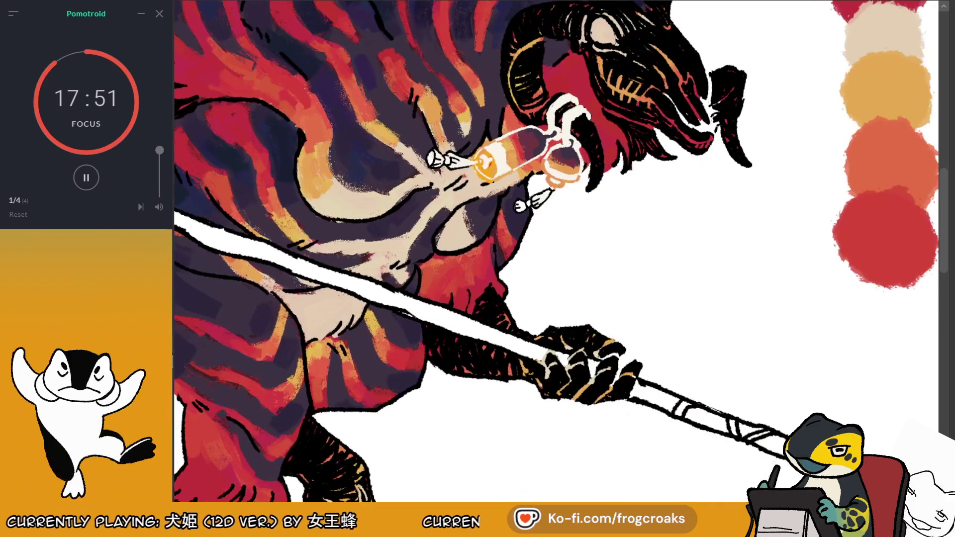
pyautogui.scroll(1, 942, 107)
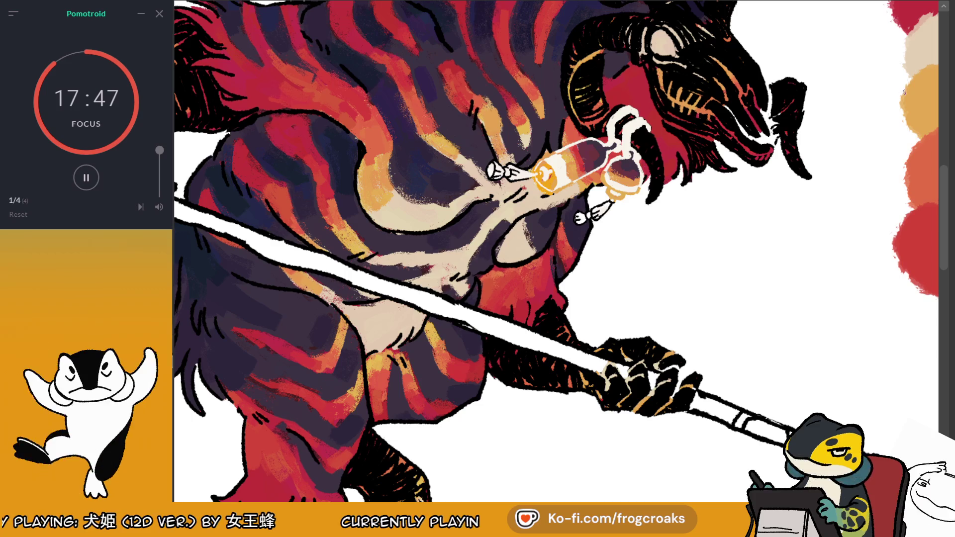
# Step: Frame the head and bottle, sample a canvas colour, and darken a small area of the cup
pyautogui.moveTo(880, 96); pyautogui.dragTo(840, 121)
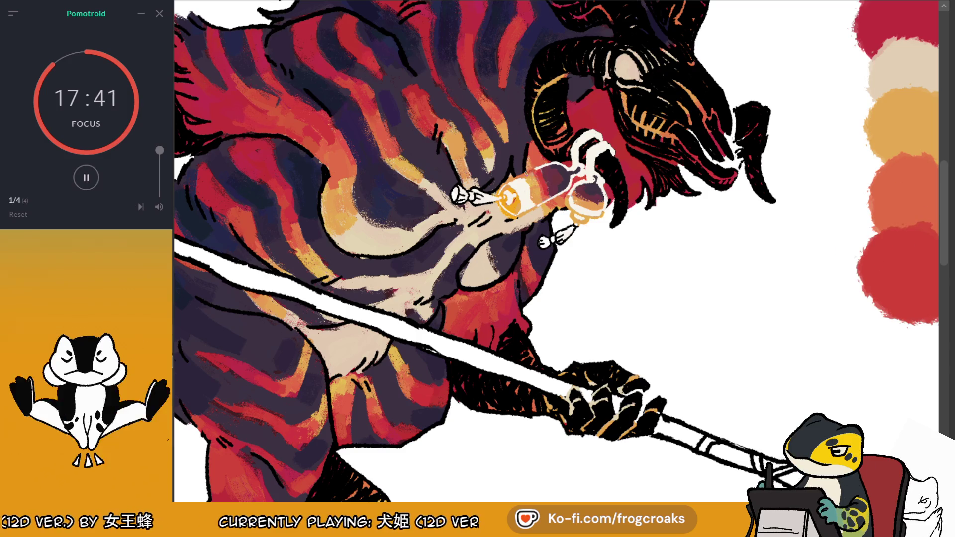
pyautogui.moveTo(560, 248); pyautogui.dragTo(525, 260)
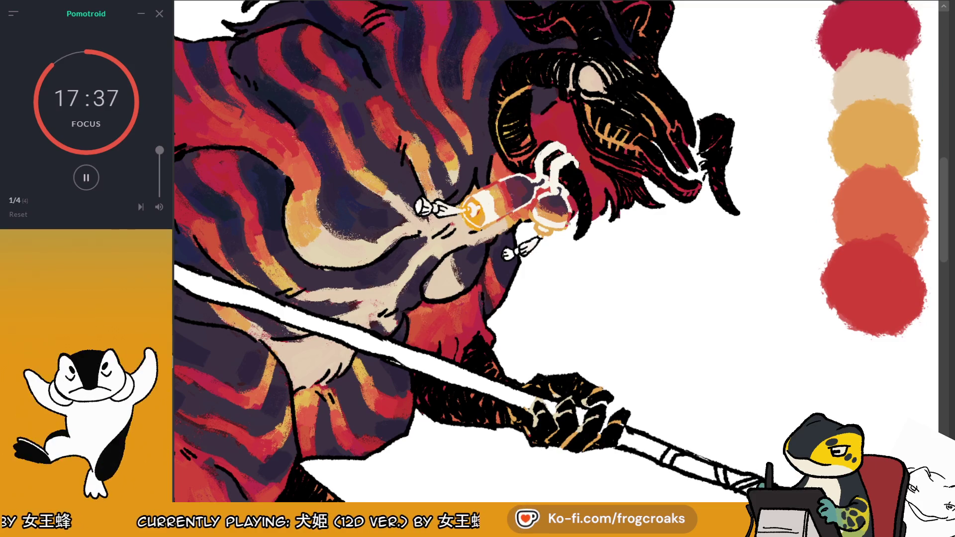
pyautogui.keyDown('ctrl'); pyautogui.click(521, 186); pyautogui.keyUp('ctrl')
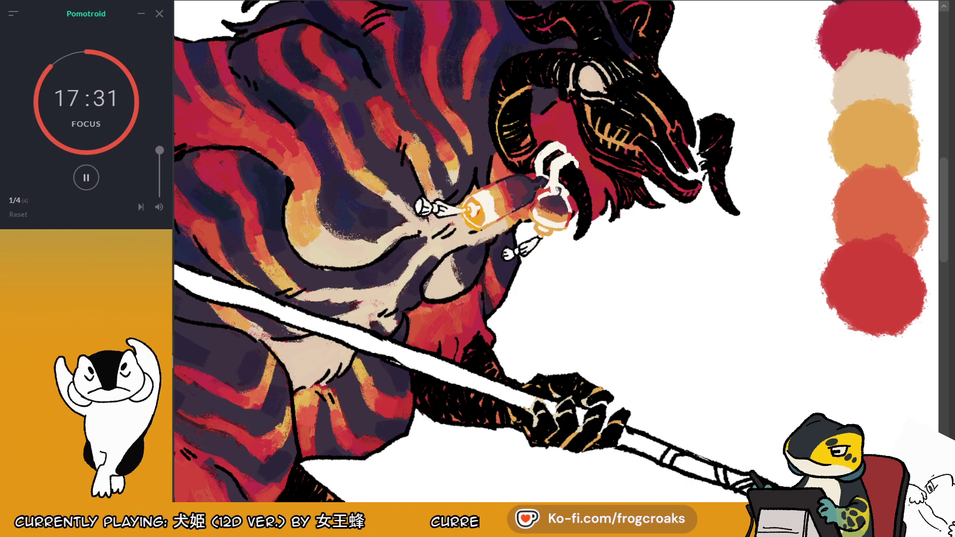
pyautogui.moveTo(567, 194); pyautogui.dragTo(569, 207)
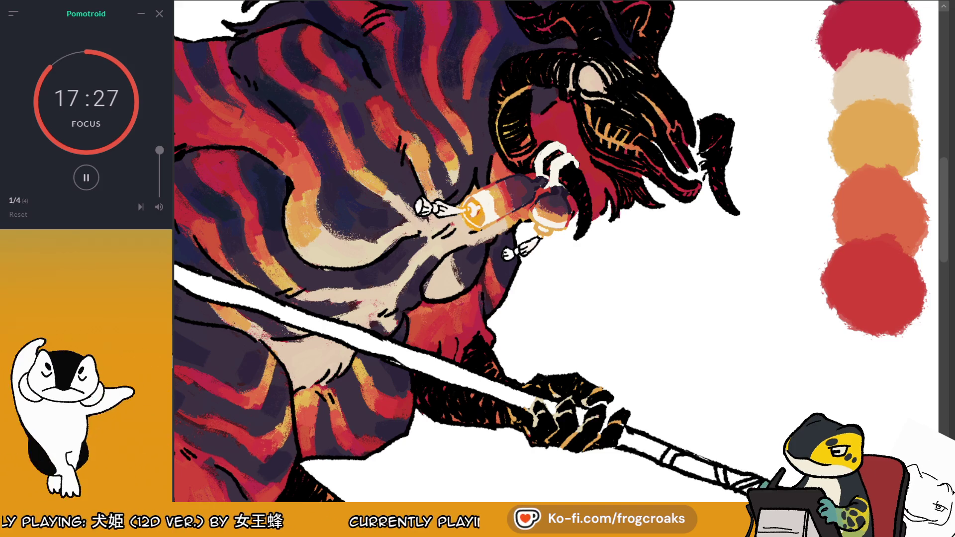
pyautogui.hotkey('ctrl', '0')
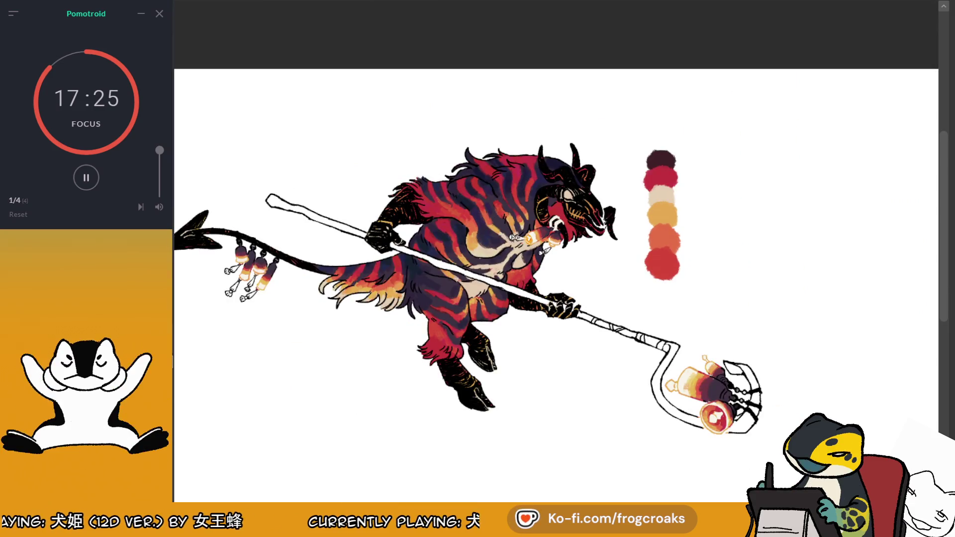
pyautogui.hotkey('ctrl', '+')
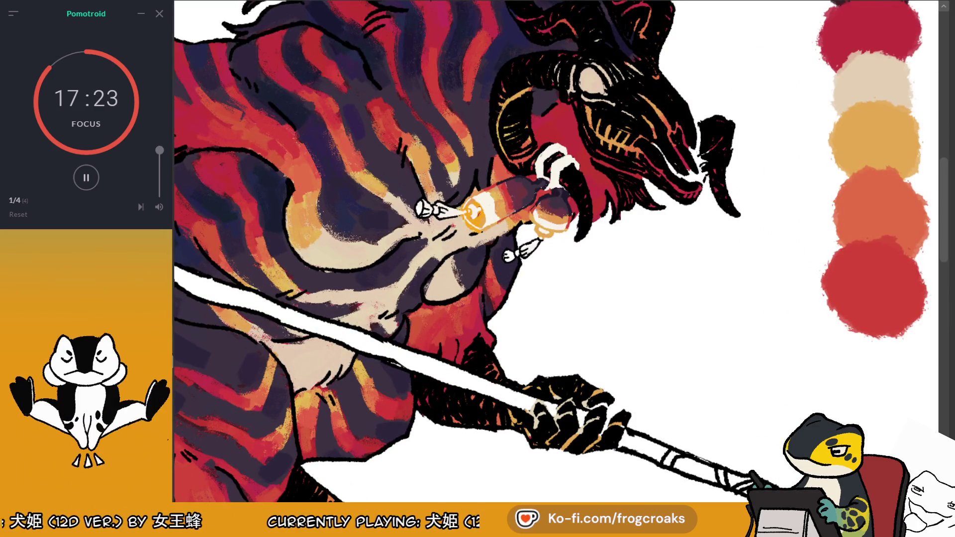
pyautogui.hotkey('ctrl', '-')
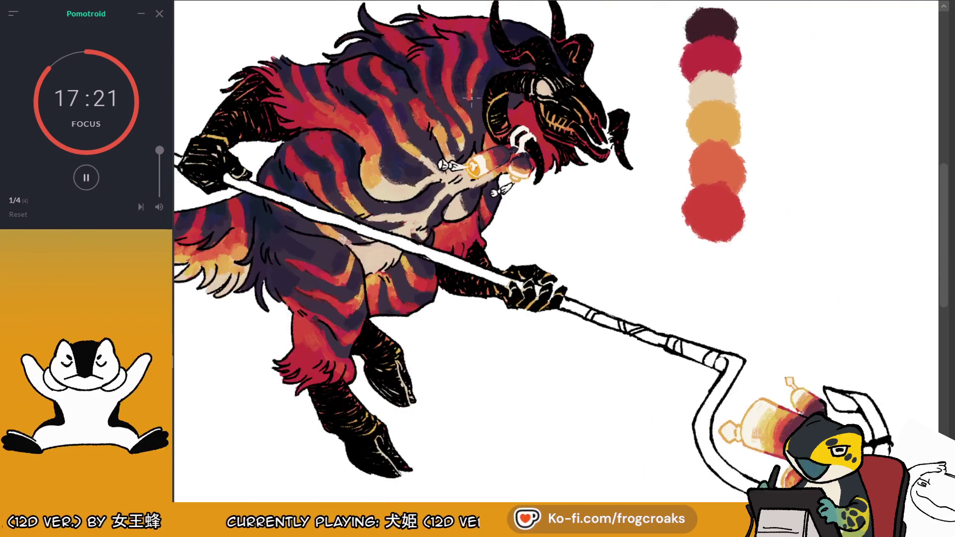
pyautogui.scroll(2, 693, 337)
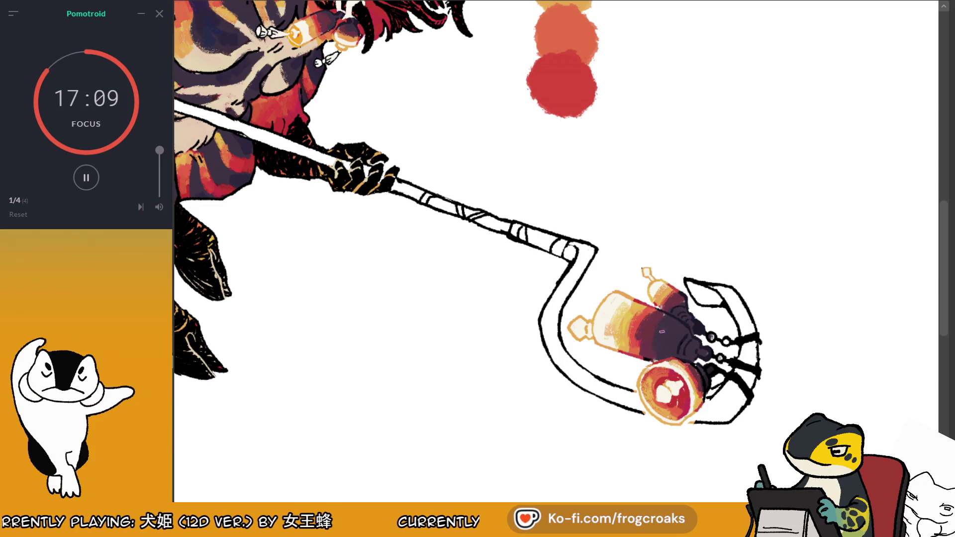
pyautogui.moveTo(657, 346)
pyautogui.mouseDown()
pyautogui.moveTo(655, 366)
pyautogui.moveTo(638, 378)
pyautogui.mouseUp()
pyautogui.moveTo(701, 332)
pyautogui.mouseDown()
pyautogui.moveTo(689, 341)
pyautogui.moveTo(716, 363)
pyautogui.mouseUp()
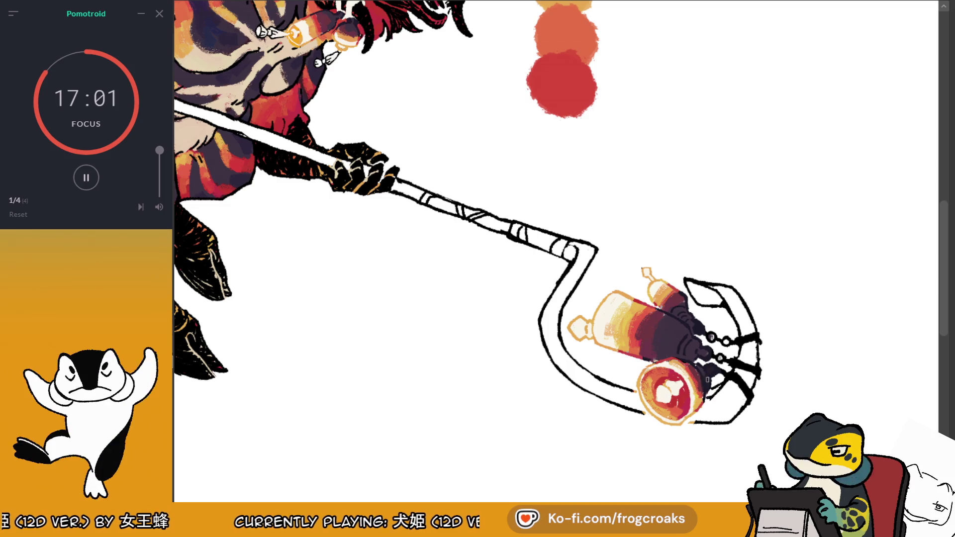
pyautogui.scroll(-3, 693, 193)
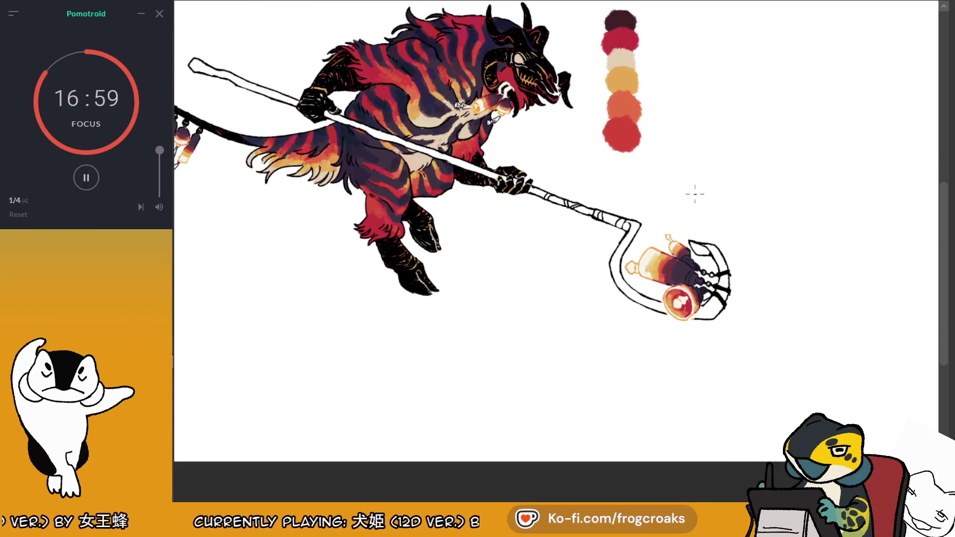
# Step: Try a light green fill on the small bottle ornament, then undo it
pyautogui.scroll(5, 693, 126)
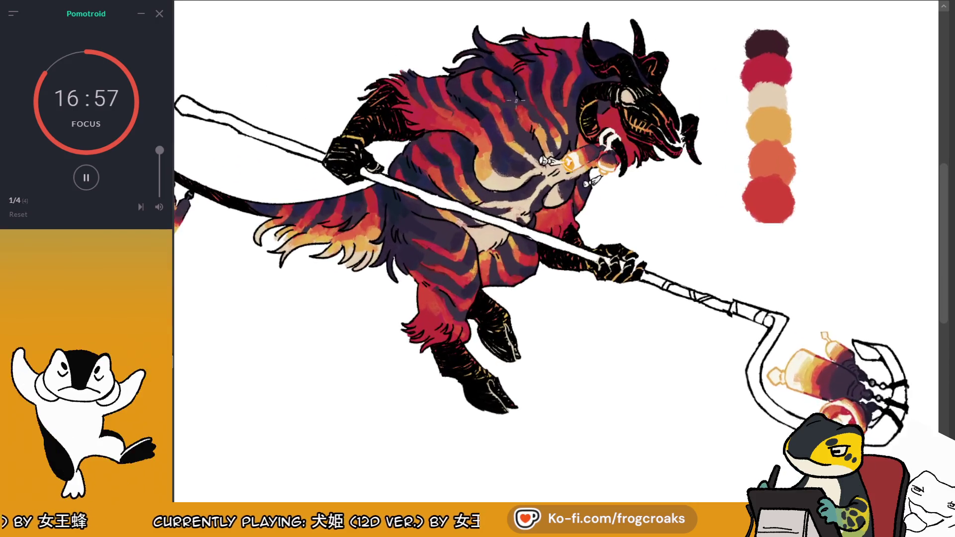
pyautogui.scroll(1, 693, 125)
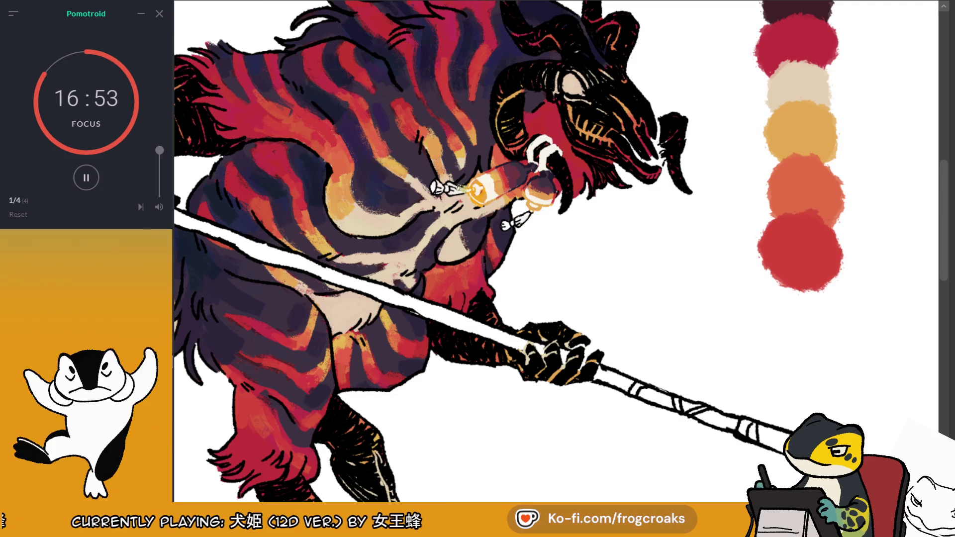
pyautogui.hotkey('ctrl', 'z')
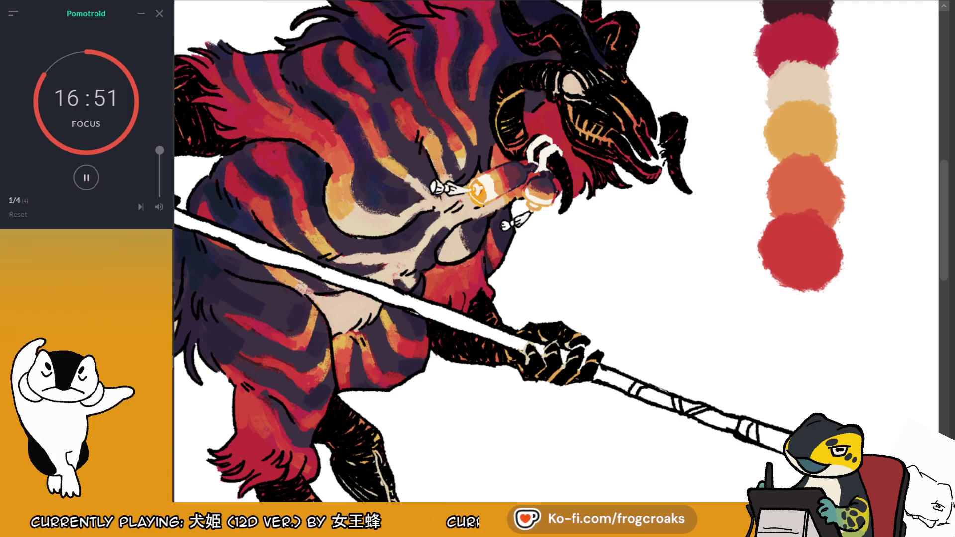
pyautogui.click(450, 188)
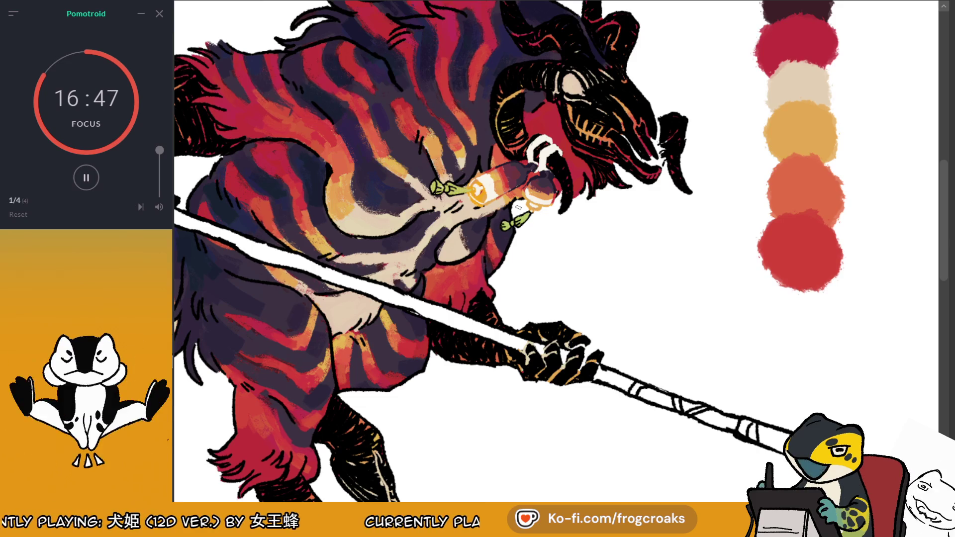
pyautogui.scroll(-2, 531, 158)
pyautogui.scroll(2, 531, 158)
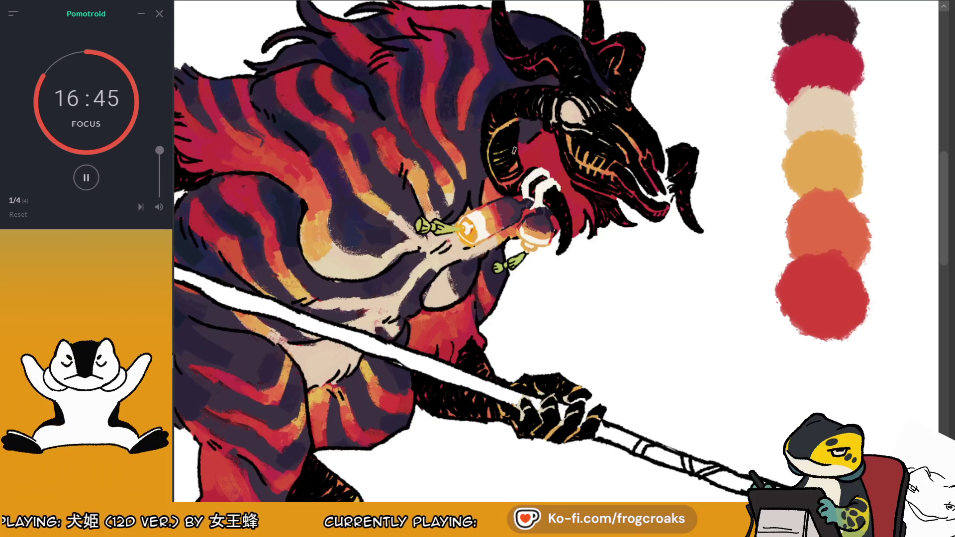
pyautogui.hotkey('ctrl', 'z')
# Step: Pick crimson from the palette swatches and fill the upper and lower bottle ornaments
pyautogui.keyDown('alt'); pyautogui.click(819, 70); pyautogui.keyUp('alt')
pyautogui.click(425, 226)
pyautogui.click(517, 258)
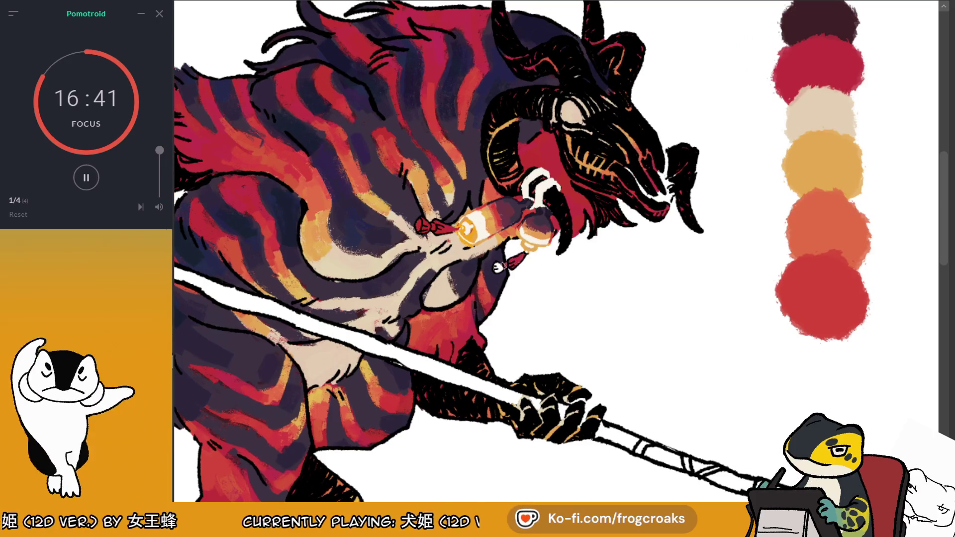
pyautogui.click(502, 266)
pyautogui.scroll(-4, 511, 254)
pyautogui.scroll(3, 670, 326)
pyautogui.scroll(-4, 670, 327)
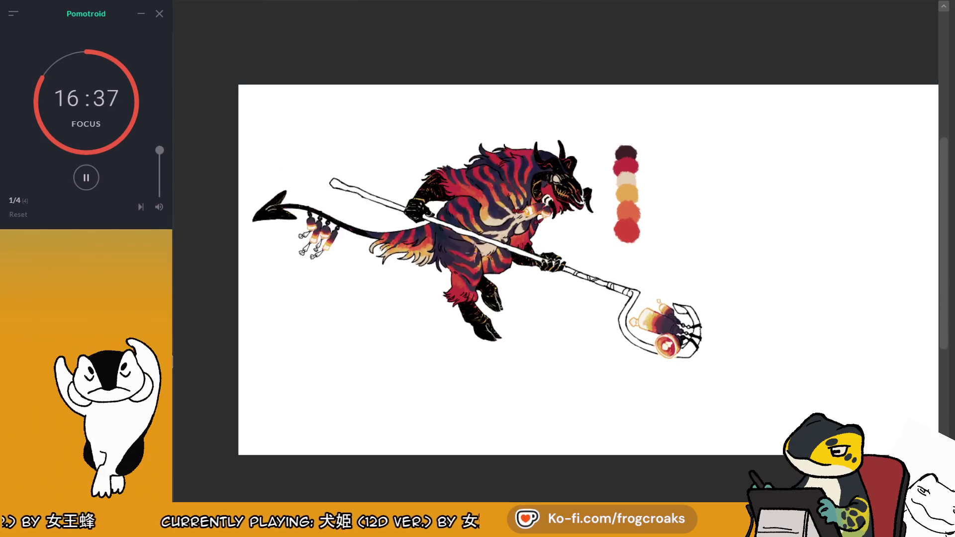
# Step: Brush crimson over the tassels hanging under the tail charms
pyautogui.scroll(3, 323, 246)
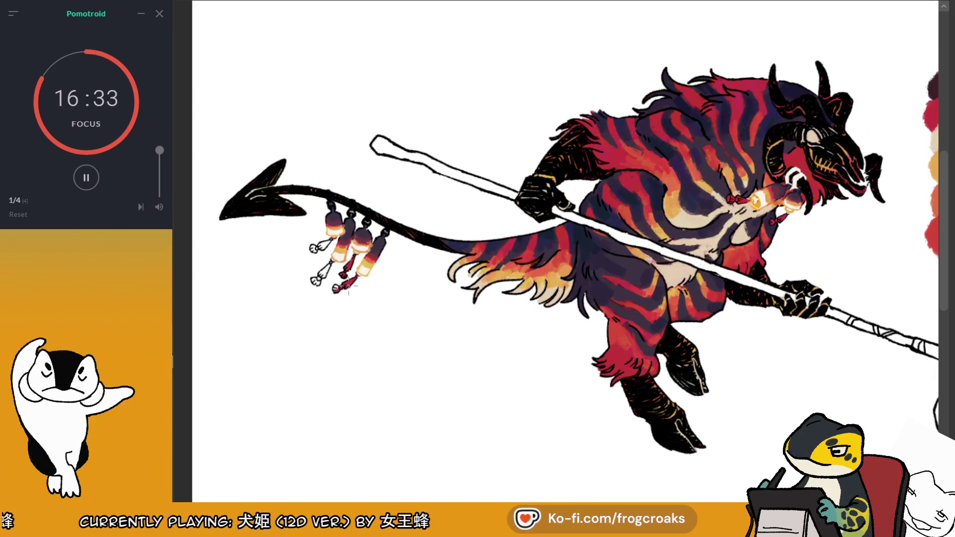
pyautogui.moveTo(328, 268); pyautogui.dragTo(314, 282)
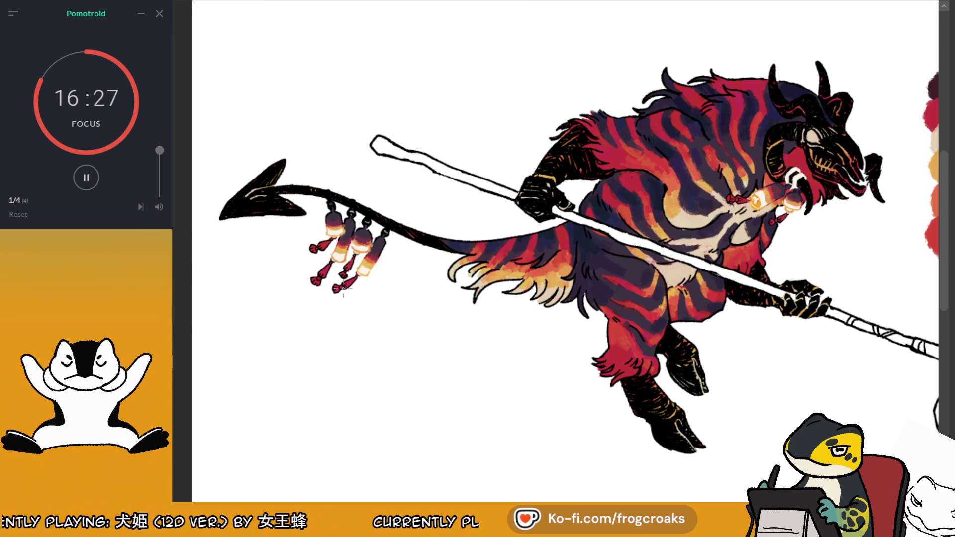
pyautogui.scroll(-2, 340, 295)
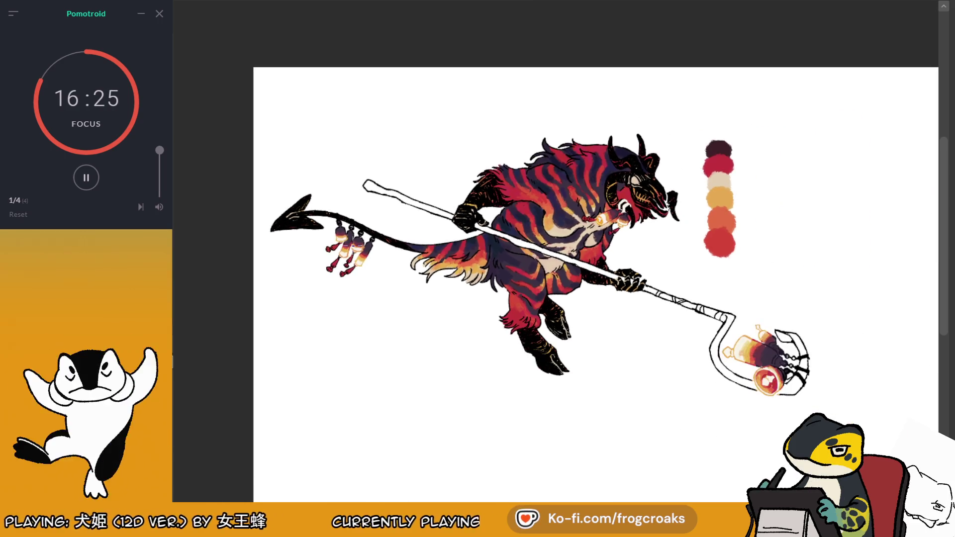
pyautogui.scroll(5, 613, 212)
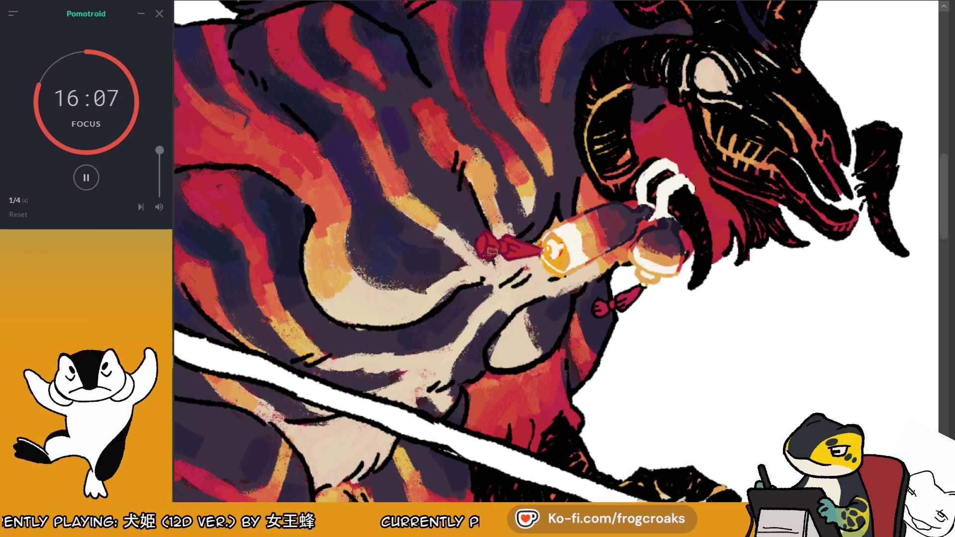
pyautogui.scroll(-5, 503, 226)
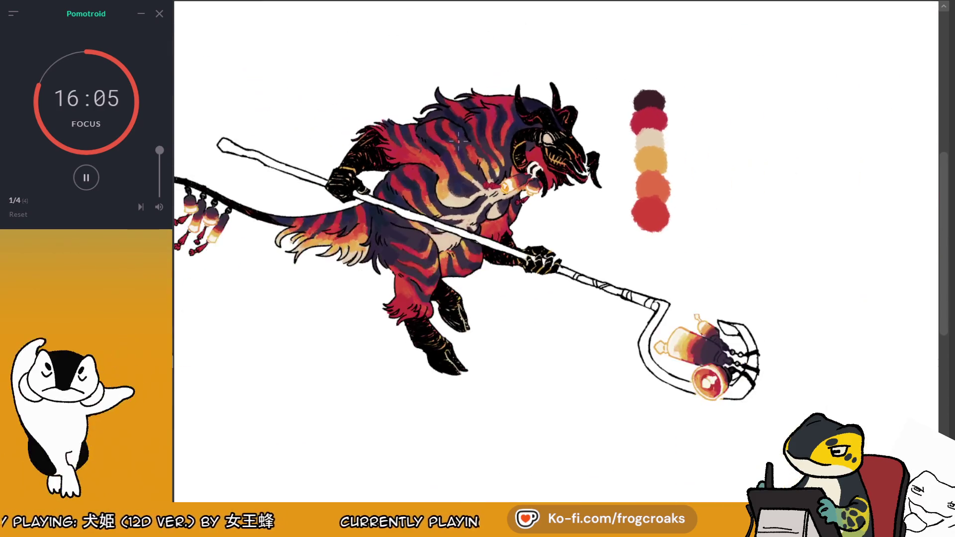
pyautogui.scroll(4, 646, 289)
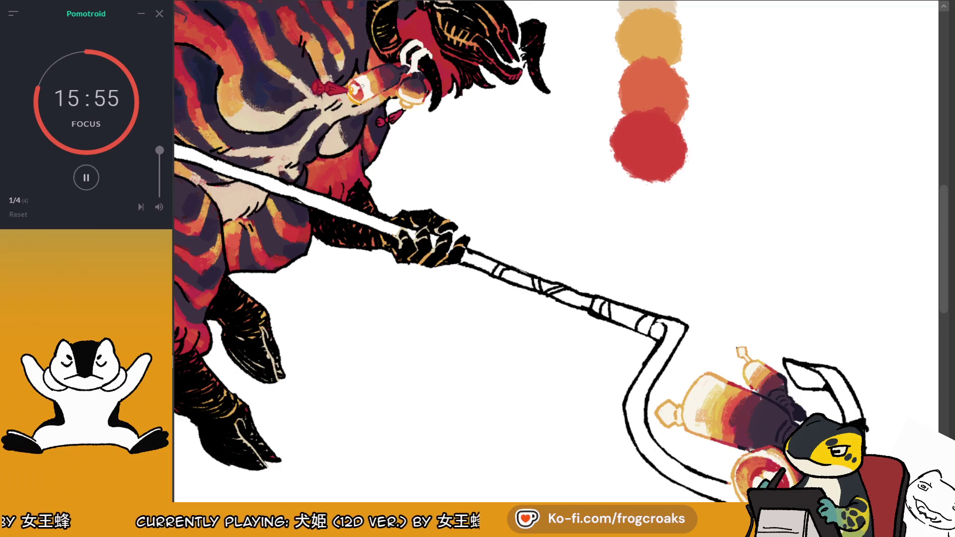
pyautogui.keyDown('alt'); pyautogui.click(356, 83); pyautogui.keyUp('alt')
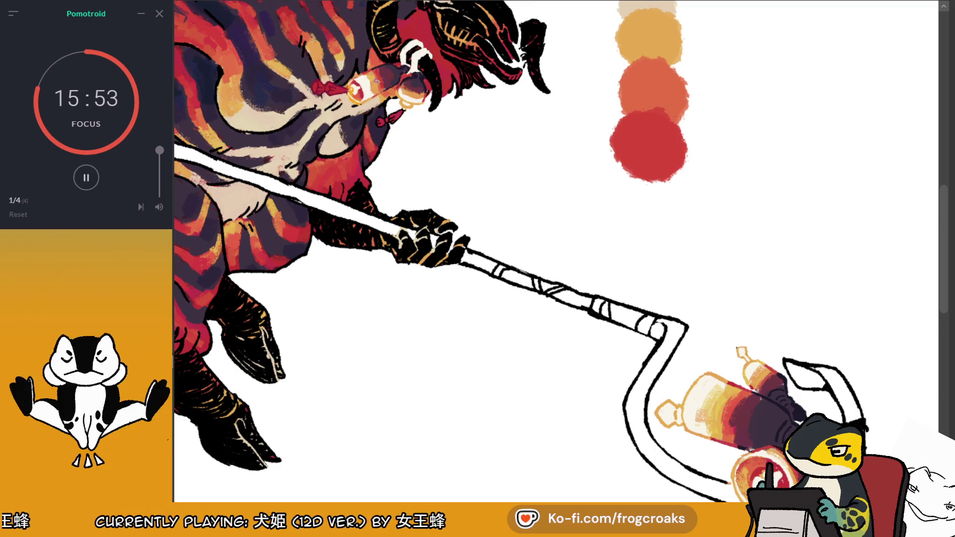
pyautogui.scroll(3, 430, 62)
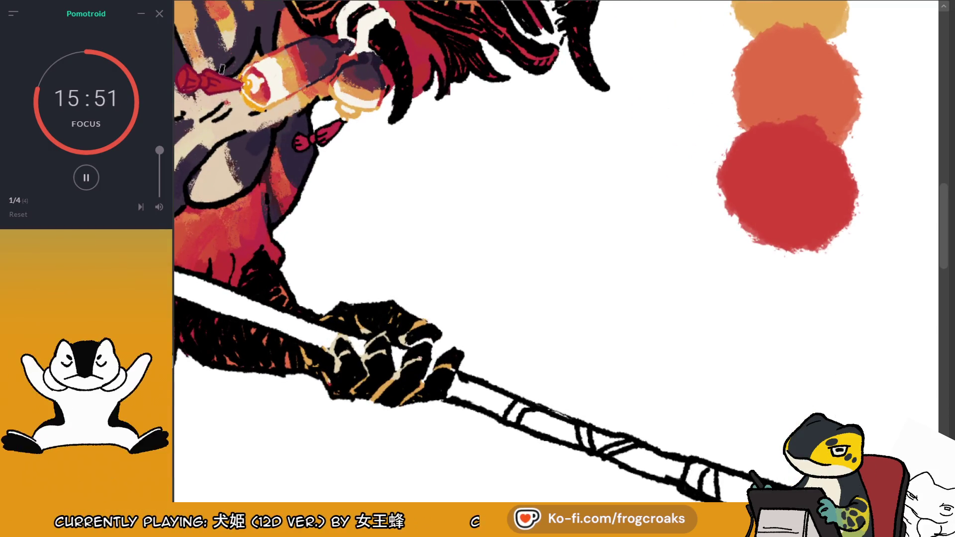
pyautogui.keyDown('alt'); pyautogui.click(224, 70); pyautogui.keyUp('alt')
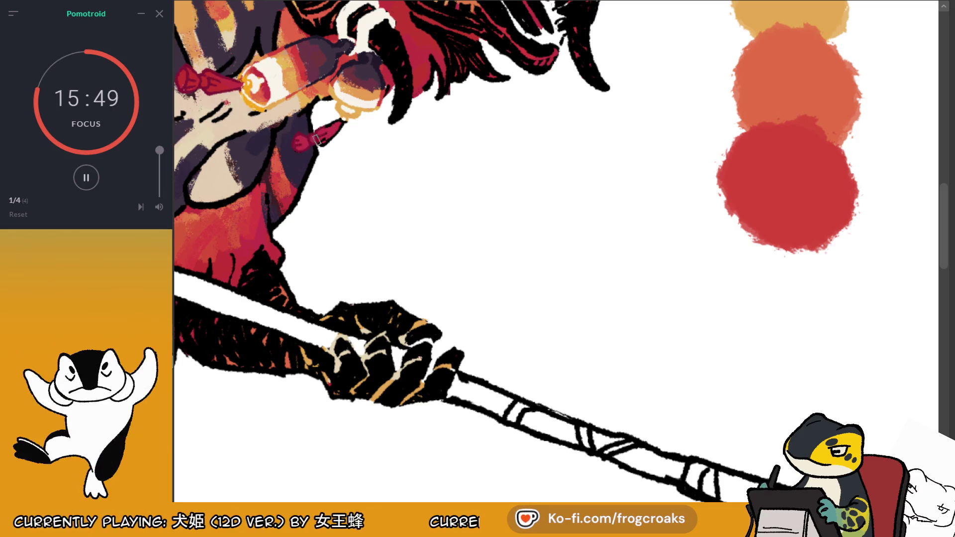
pyautogui.scroll(-6, 233, 85)
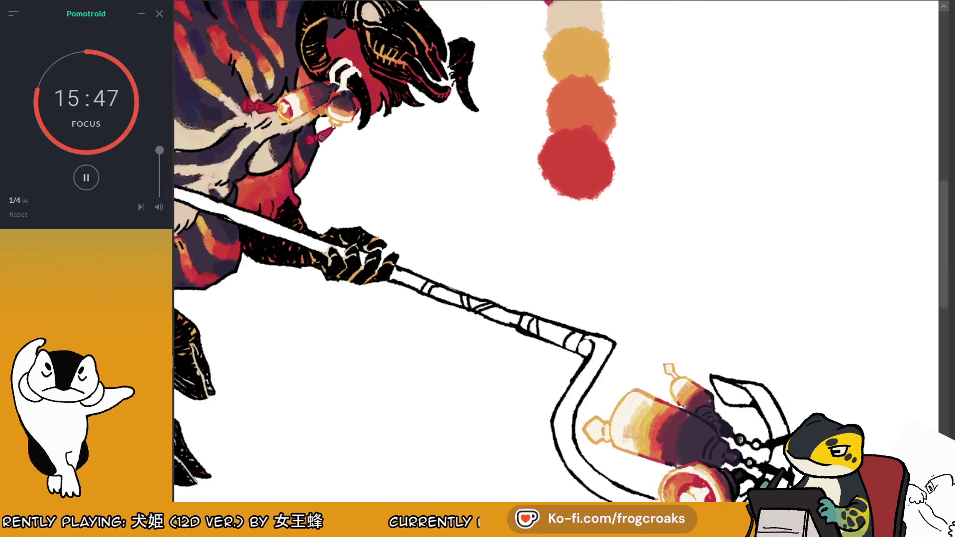
pyautogui.scroll(5, 285, 114)
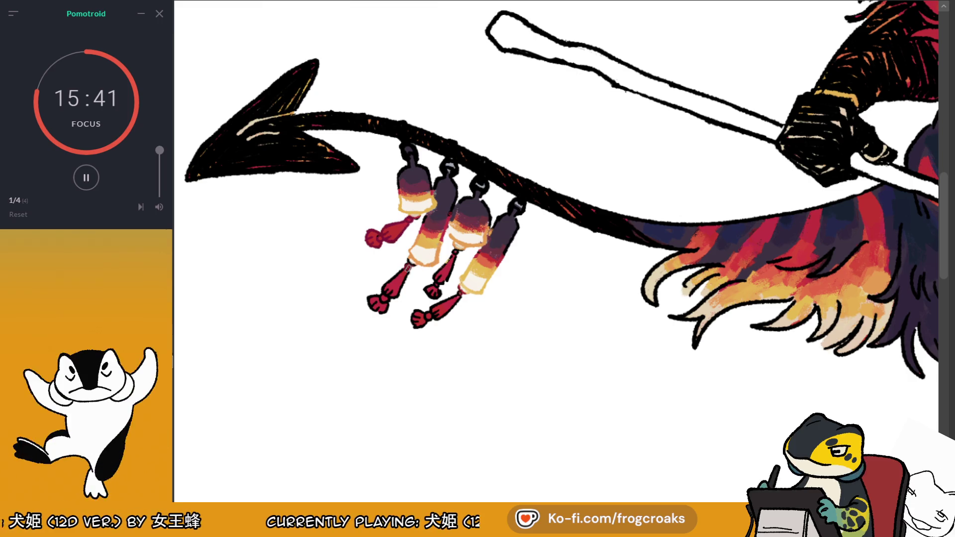
pyautogui.keyDown('alt'); pyautogui.click(458, 239); pyautogui.keyUp('alt')
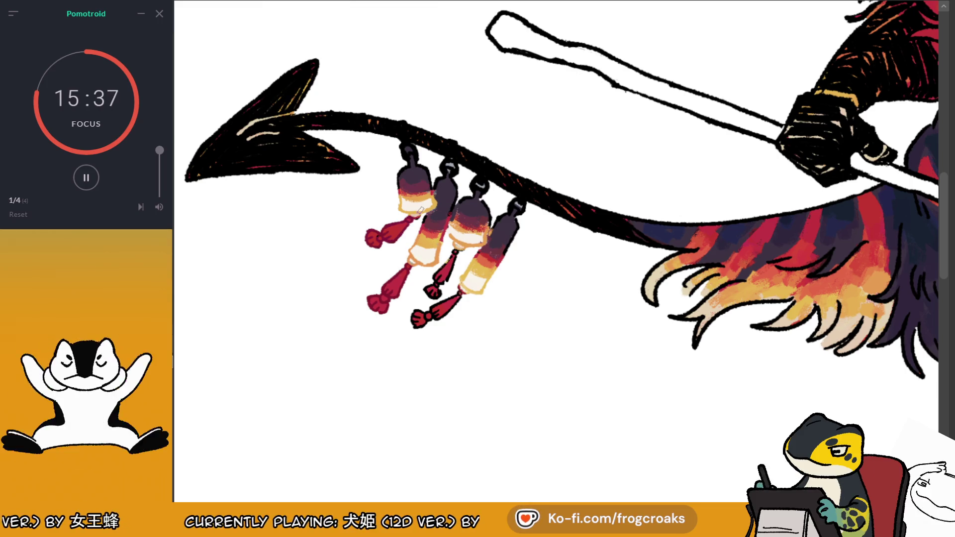
pyautogui.keyDown('alt'); pyautogui.click(452, 208); pyautogui.keyUp('alt')
pyautogui.keyDown('alt'); pyautogui.click(449, 237); pyautogui.keyUp('alt')
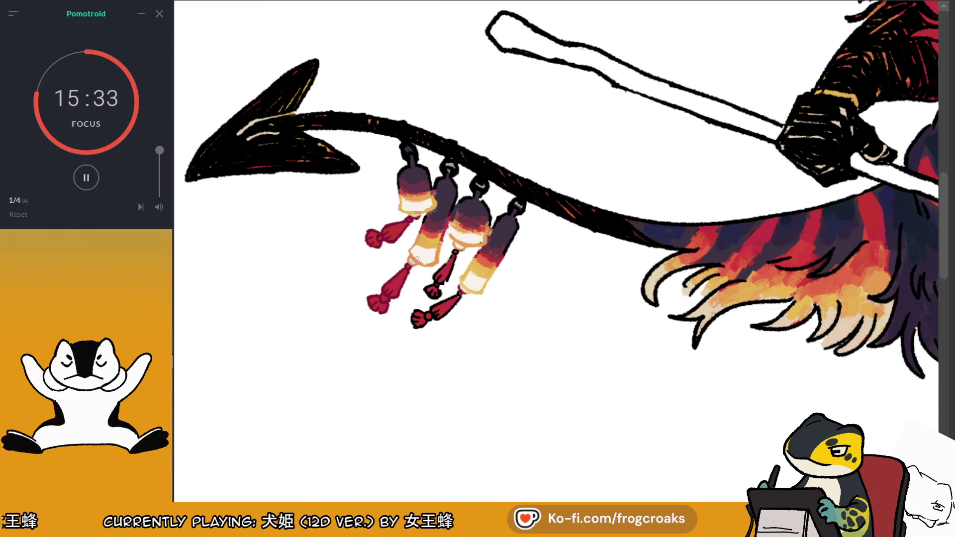
pyautogui.scroll(5, 890, 221)
pyautogui.scroll(-4, 889, 221)
pyautogui.scroll(4, 890, 221)
pyautogui.scroll(-2, 890, 220)
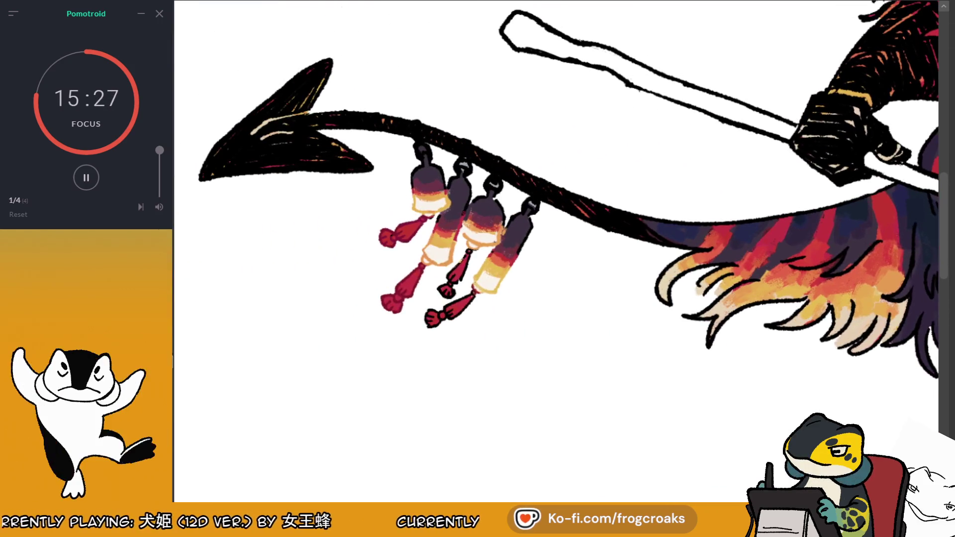
pyautogui.keyDown('ctrl'); pyautogui.click(404, 238); pyautogui.keyUp('ctrl')
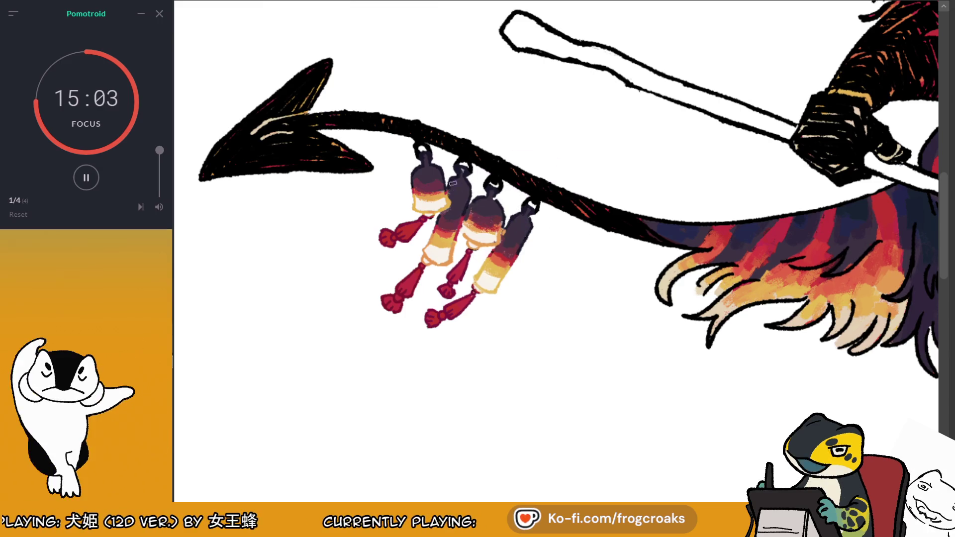
pyautogui.scroll(-3, 454, 186)
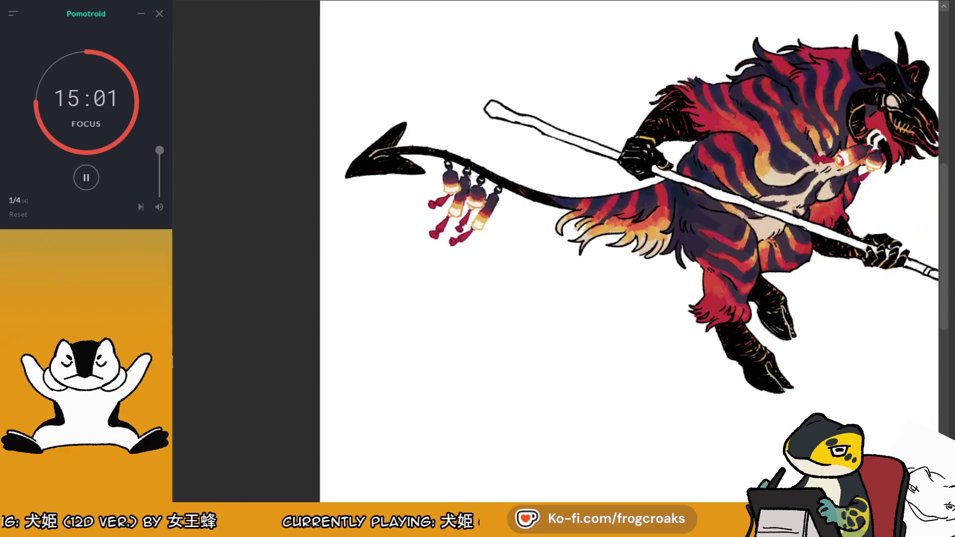
pyautogui.scroll(-2, 635, 170)
pyautogui.scroll(3, 635, 169)
pyautogui.keyDown('alt'); pyautogui.click(585, 216); pyautogui.keyUp('alt')
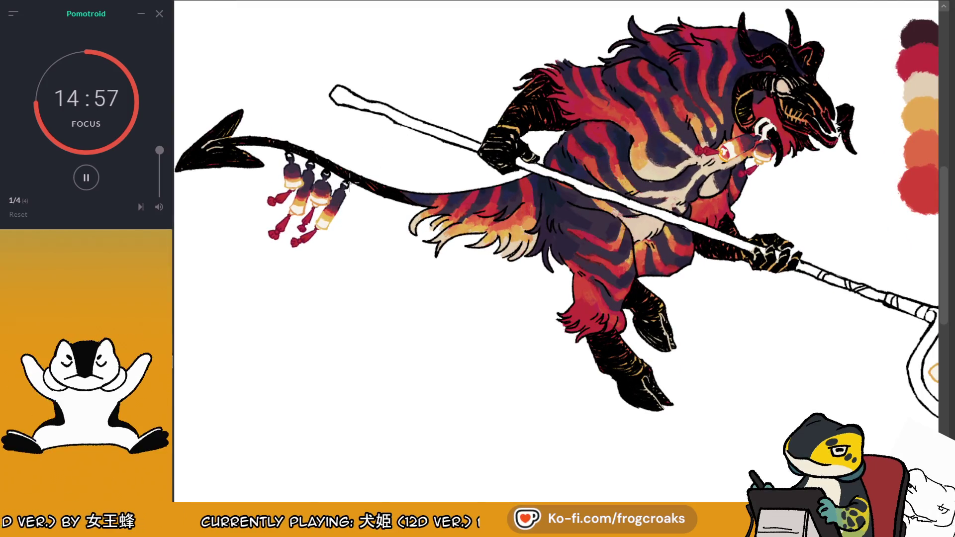
pyautogui.scroll(-3, 348, 187)
pyautogui.scroll(1, 547, 199)
pyautogui.scroll(-4, 761, 228)
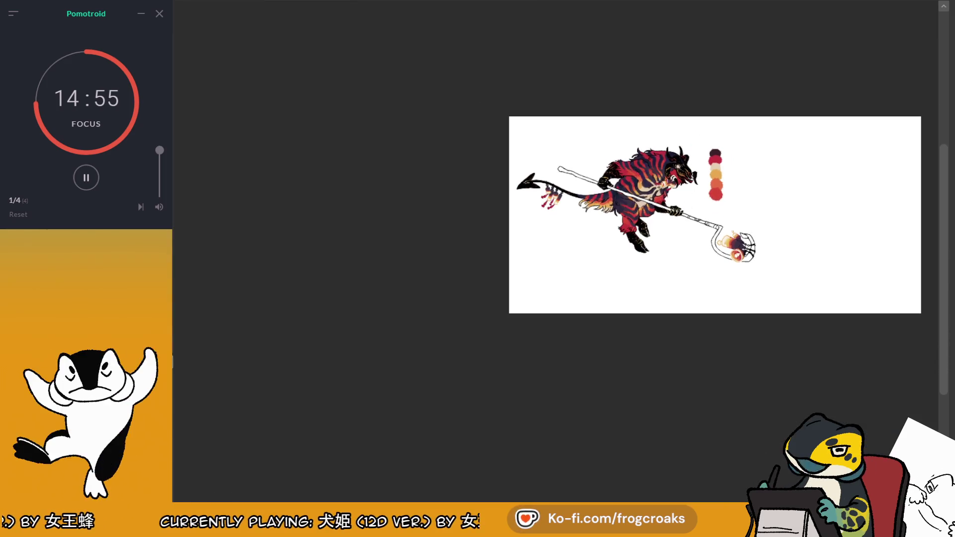
pyautogui.scroll(6, 567, 224)
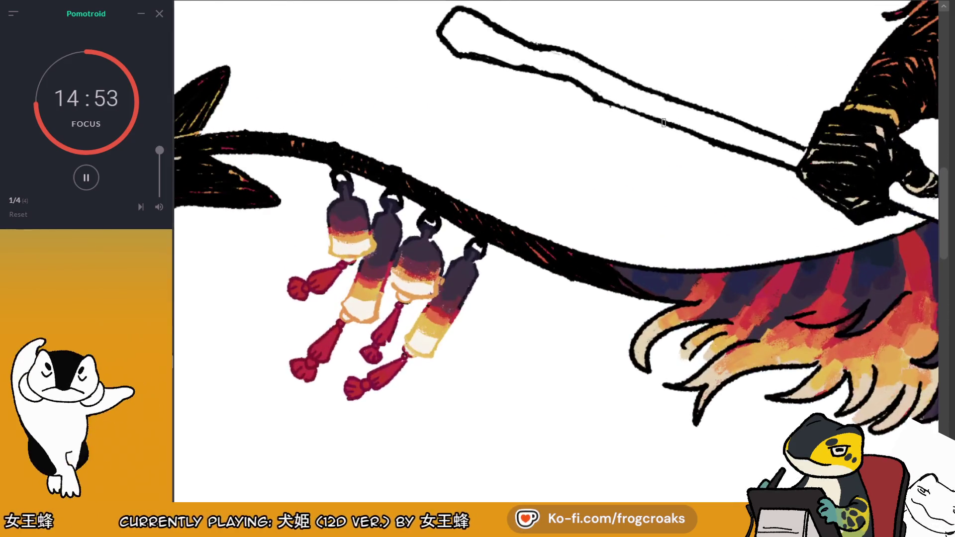
pyautogui.scroll(-3, 557, 249)
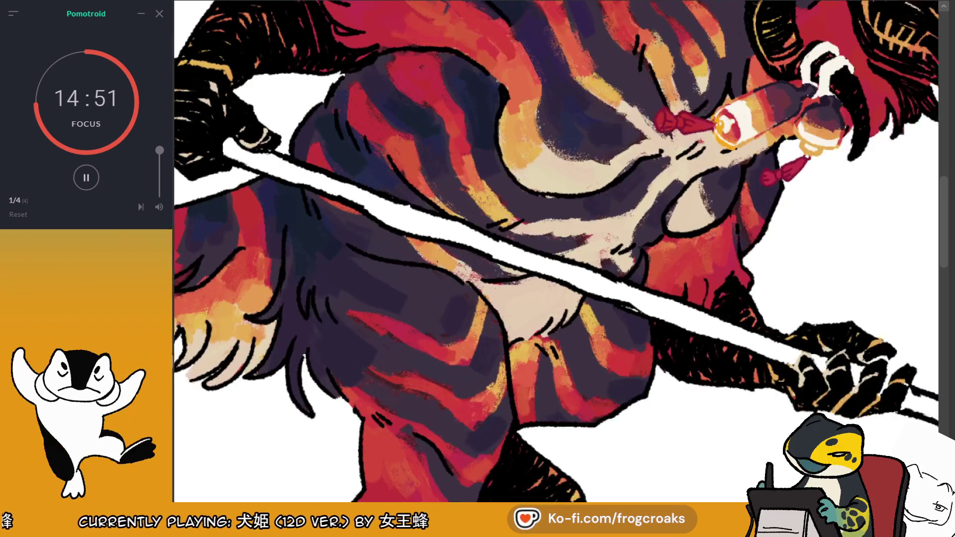
pyautogui.scroll(3, 557, 249)
pyautogui.scroll(-1, 557, 224)
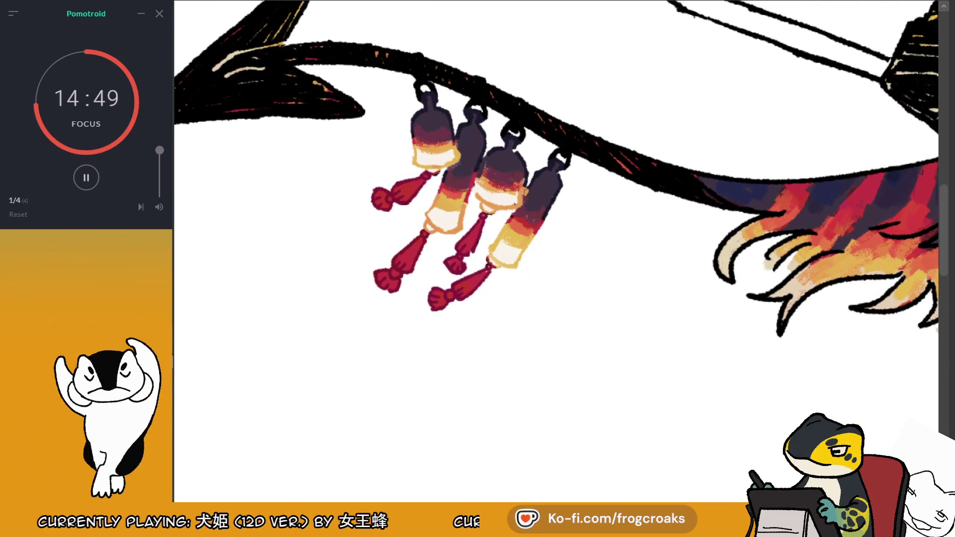
pyautogui.scroll(3, 557, 223)
pyautogui.scroll(-3, 557, 224)
pyautogui.keyDown('alt'); pyautogui.click(648, 153); pyautogui.keyUp('alt')
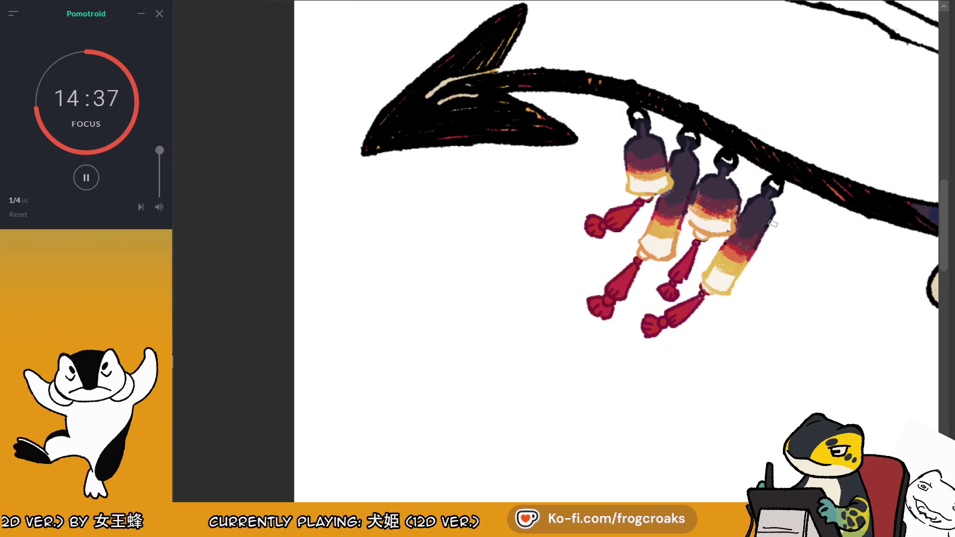
pyautogui.hotkey('ctrl', '-')
pyautogui.hotkey('ctrl', '-')
pyautogui.hotkey('ctrl', '-')
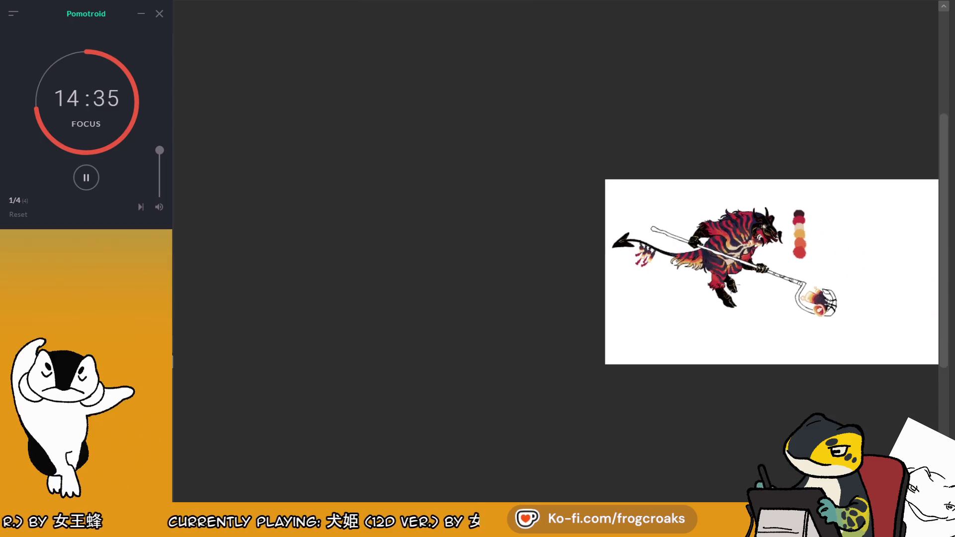
pyautogui.scroll(8, 846, 283)
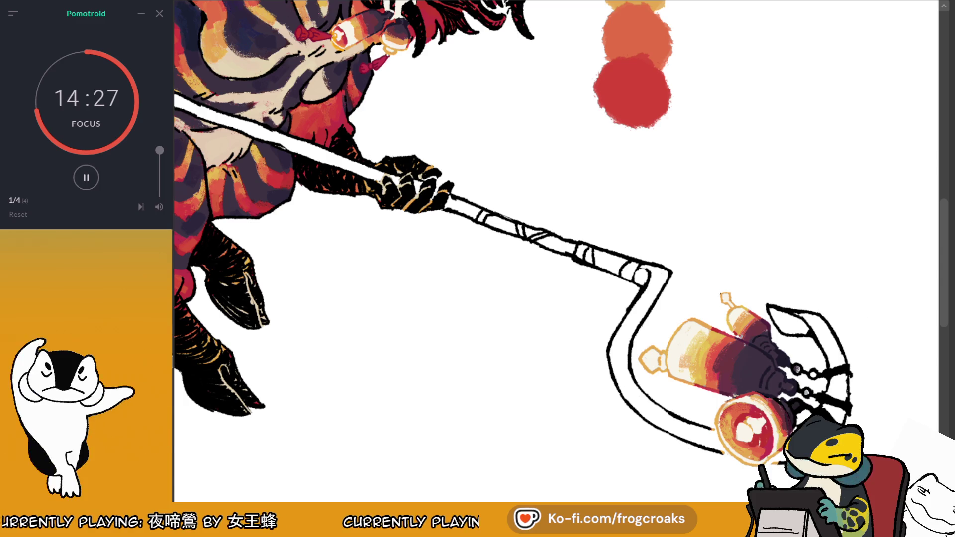
pyautogui.moveTo(547, 249)
pyautogui.mouseDown()
pyautogui.moveTo(733, 372)
pyautogui.moveTo(785, 356)
pyautogui.mouseUp()
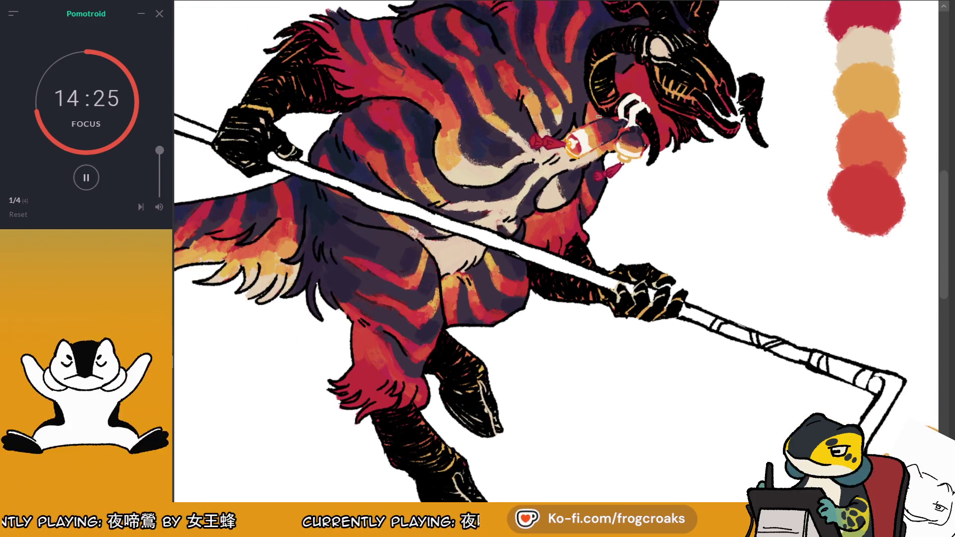
pyautogui.moveTo(598, 125)
pyautogui.mouseDown()
pyautogui.moveTo(592, 121)
pyautogui.moveTo(614, 117)
pyautogui.moveTo(601, 120)
pyautogui.moveTo(600, 111)
pyautogui.mouseUp()
pyautogui.moveTo(198, 125); pyautogui.dragTo(582, 124)
pyautogui.moveTo(450, 124); pyautogui.dragTo(550, 199)
pyautogui.moveTo(465, 220)
pyautogui.mouseDown()
pyautogui.moveTo(454, 245)
pyautogui.moveTo(505, 254)
pyautogui.mouseUp()
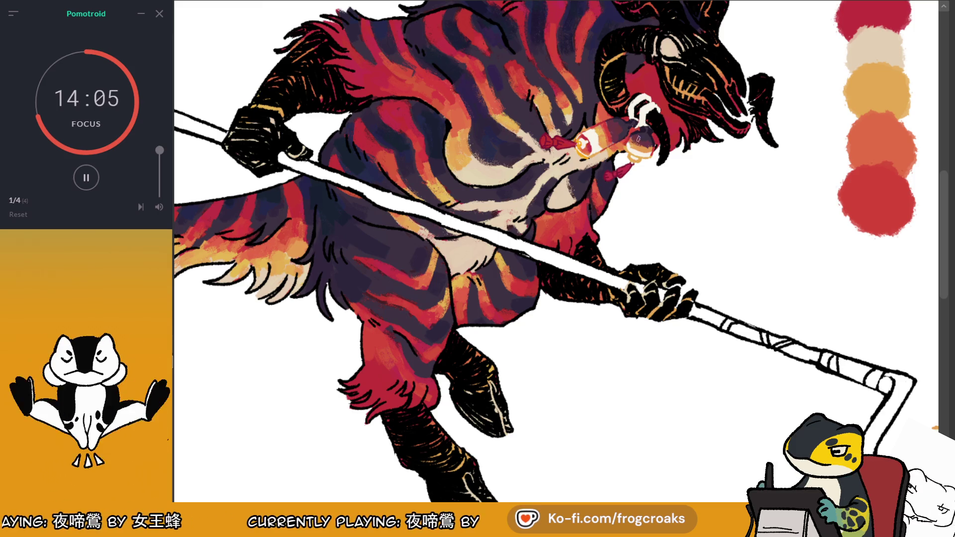
pyautogui.keyDown('ctrl'); pyautogui.click(596, 154); pyautogui.keyUp('ctrl')
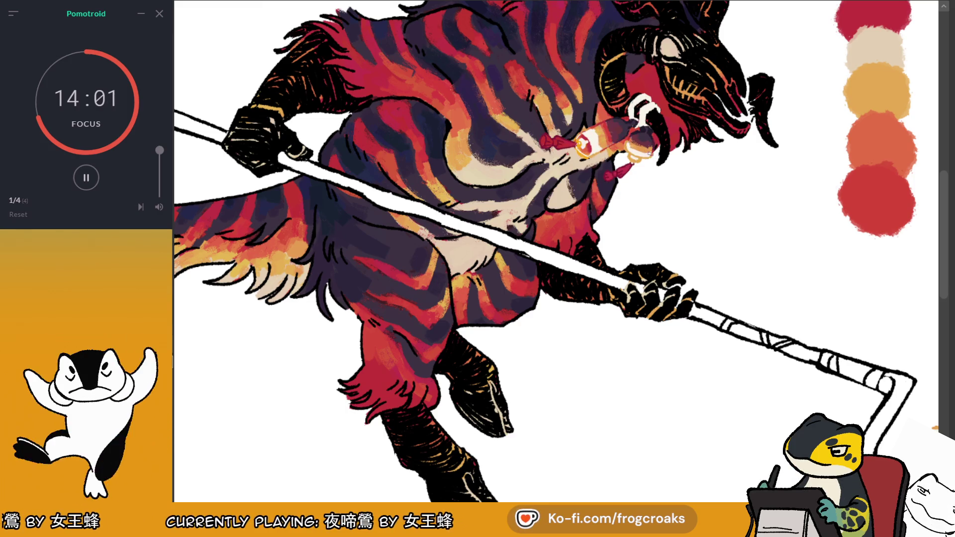
pyautogui.hotkey('ctrl', '-')
pyautogui.hotkey('ctrl', '-')
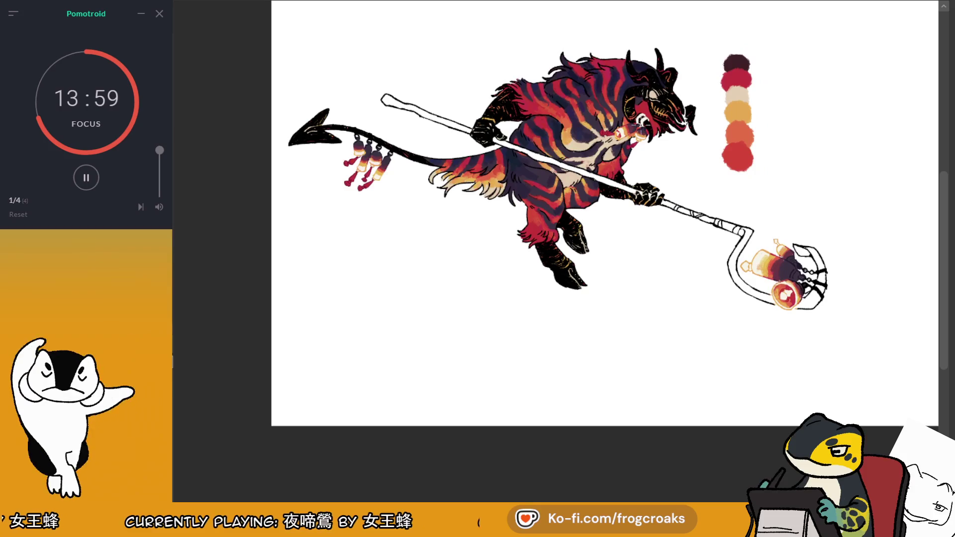
# Step: Sample the red at the staff tip and dot two red spots onto the lantern head's rings
pyautogui.scroll(2, 864, 193)
pyautogui.scroll(1, 864, 193)
pyautogui.keyDown('alt'); pyautogui.click(726, 354); pyautogui.keyUp('alt')
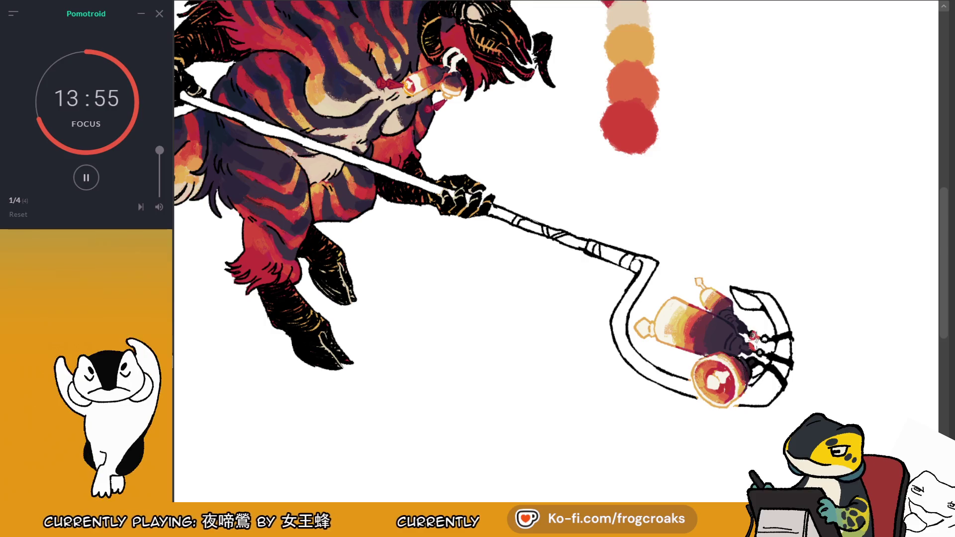
pyautogui.click(752, 336)
pyautogui.click(765, 339)
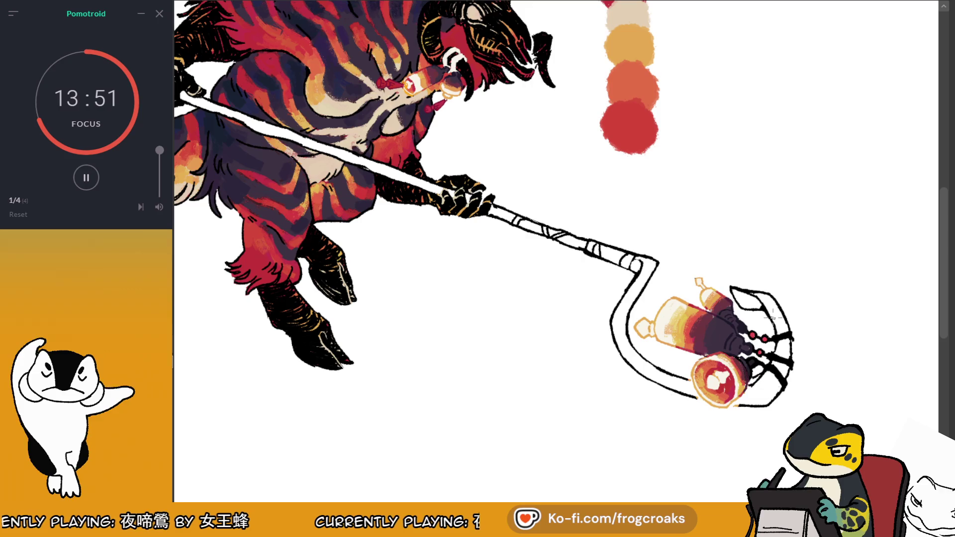
pyautogui.scroll(-5, 774, 306)
pyautogui.scroll(3, 628, 305)
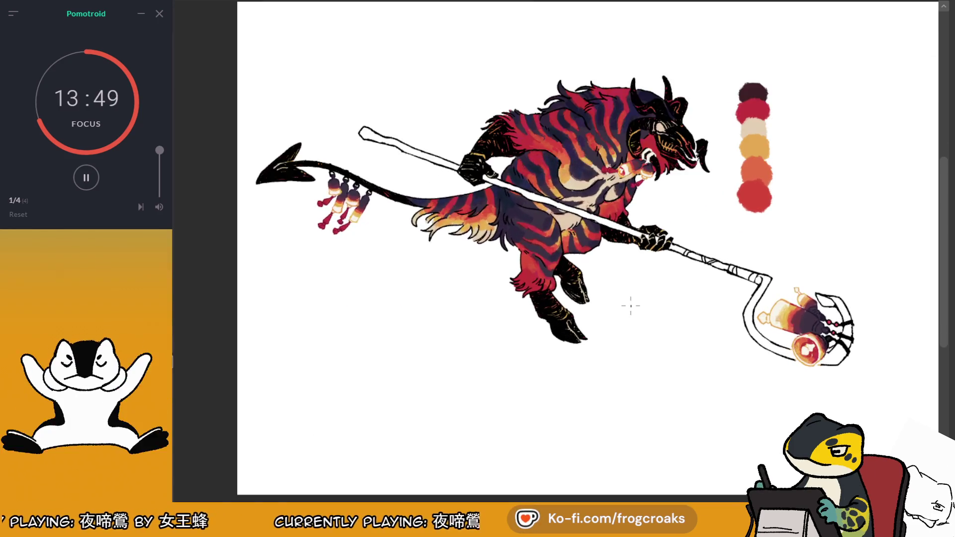
pyautogui.scroll(-1, 629, 305)
pyautogui.scroll(2, 878, 283)
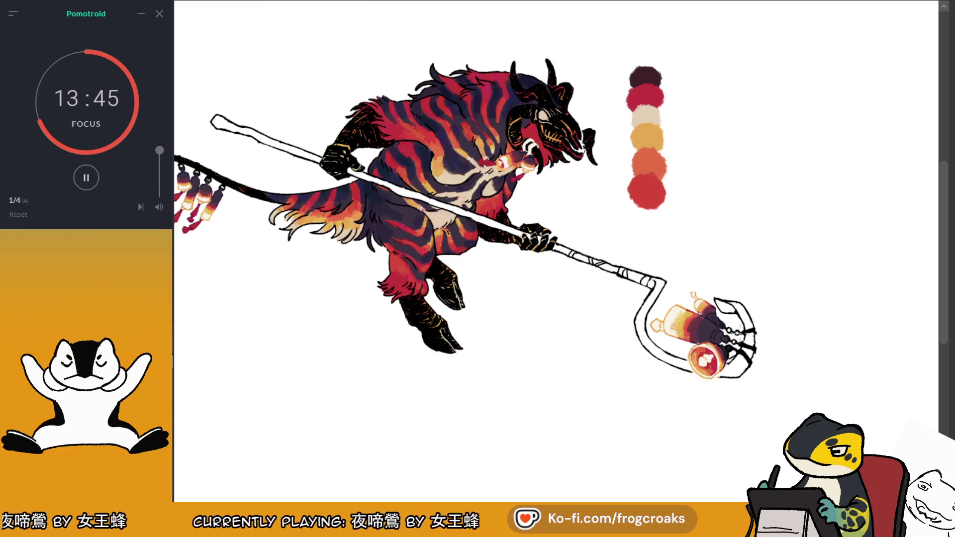
pyautogui.scroll(3, 543, 133)
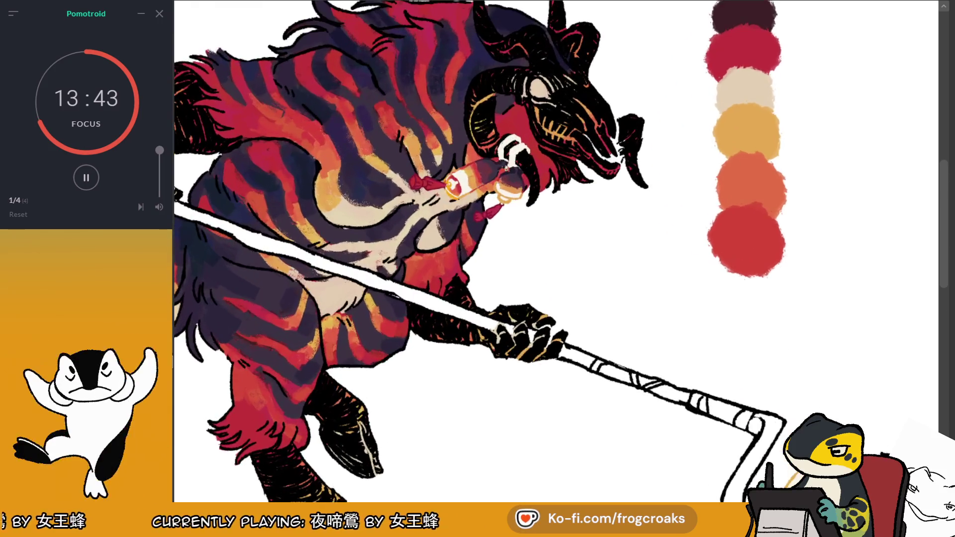
pyautogui.scroll(-4, 507, 168)
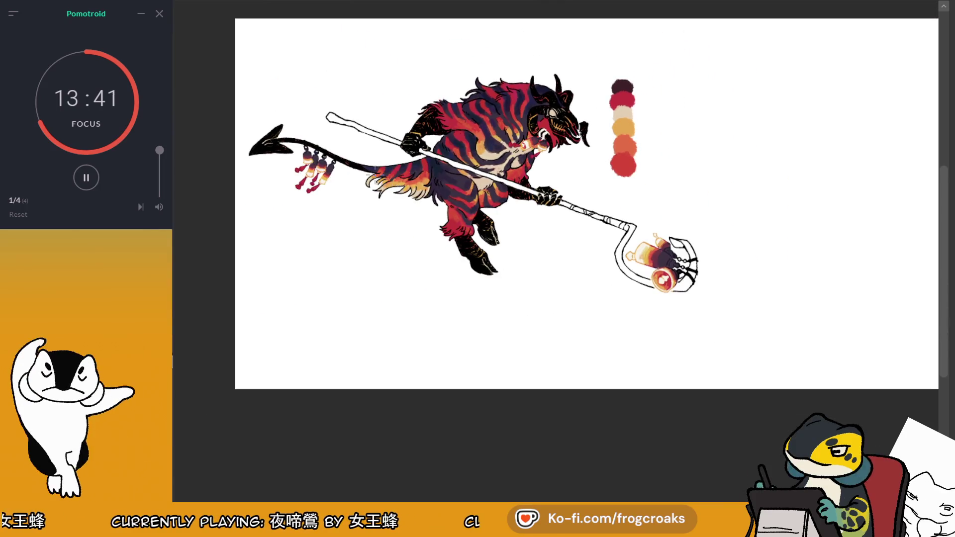
pyautogui.scroll(1, 372, 170)
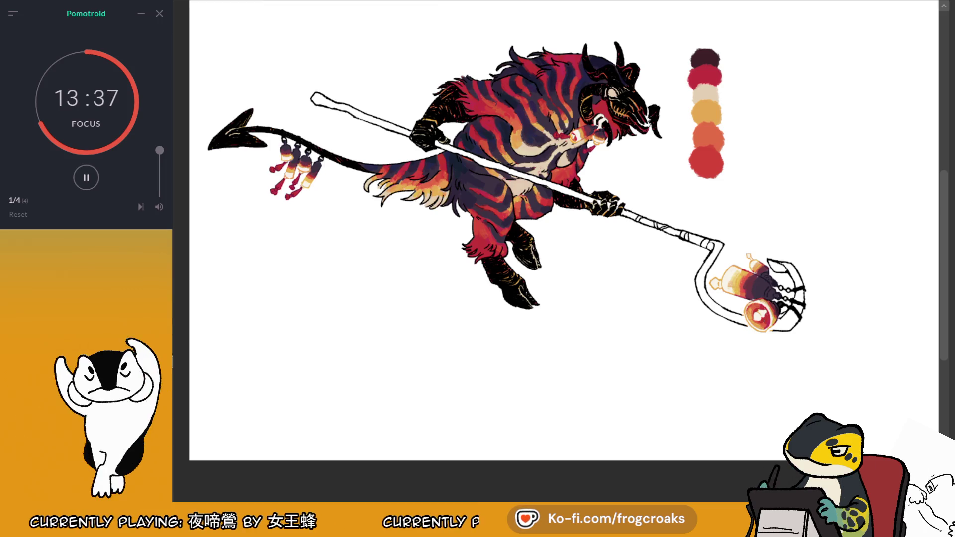
pyautogui.scroll(1, 255, 181)
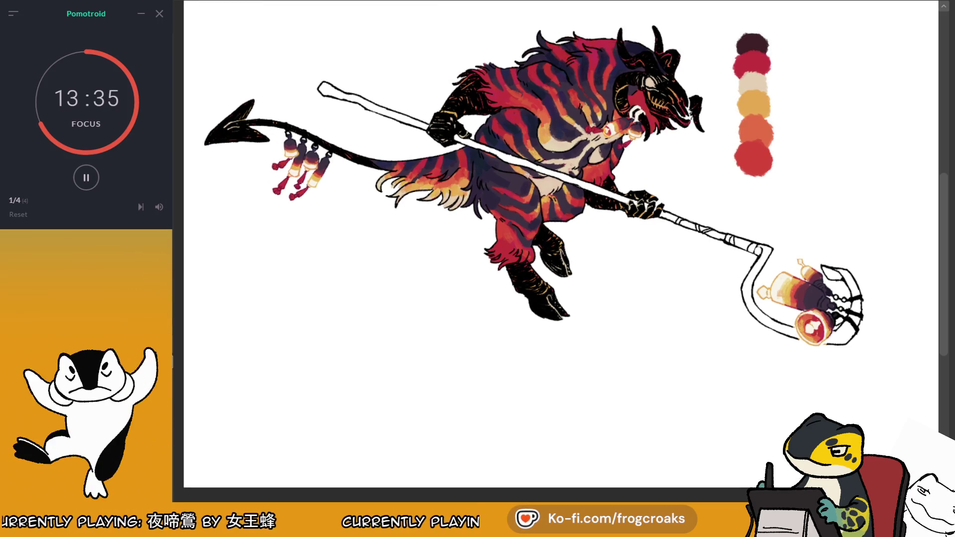
pyautogui.scroll(-1, 558, 248)
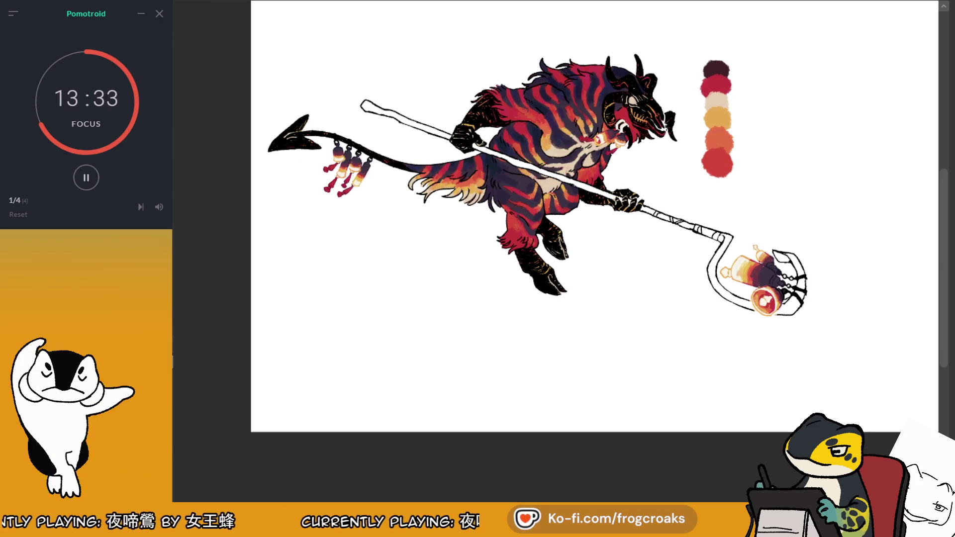
pyautogui.scroll(1, 679, 248)
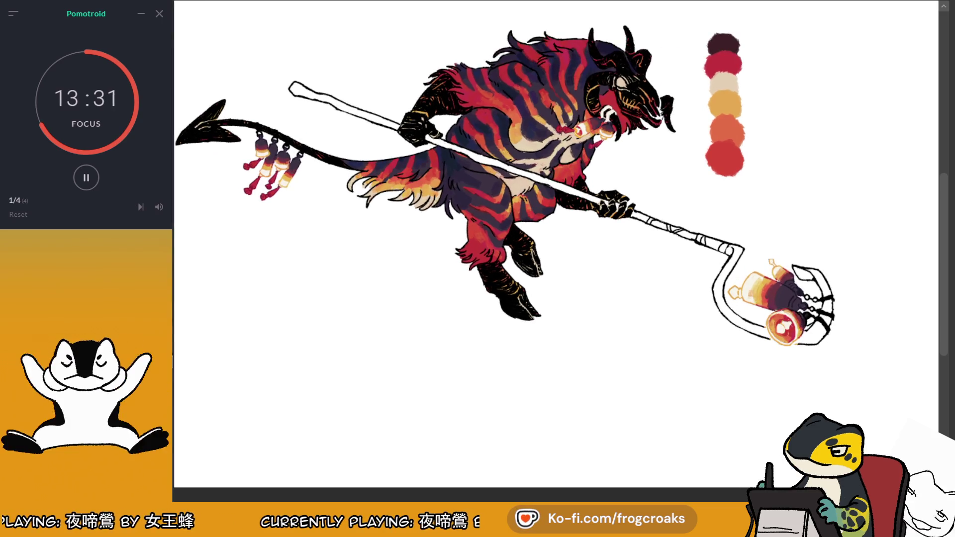
pyautogui.scroll(2, 674, 252)
pyautogui.scroll(-1, 557, 249)
pyautogui.scroll(1, 557, 248)
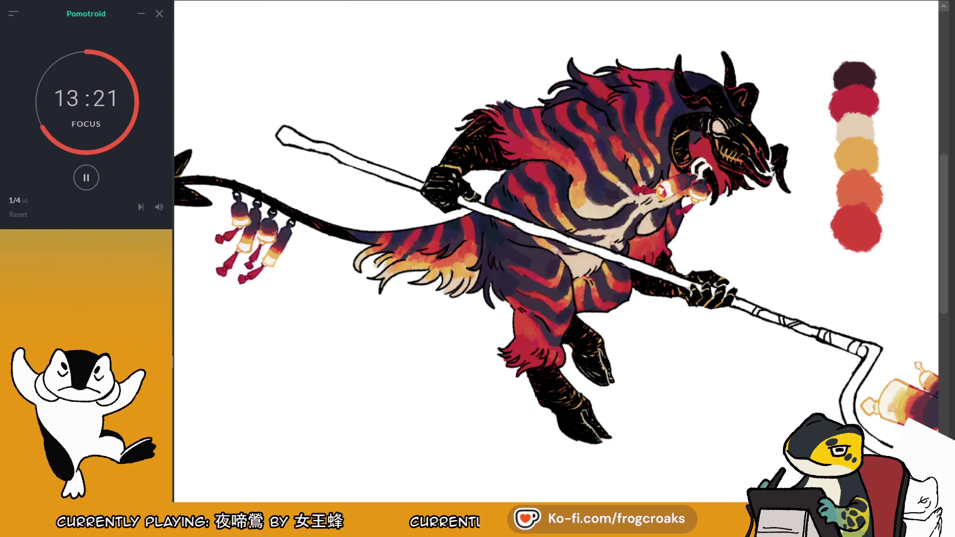
# Step: Paint the staff shaft brown from its far end to the hand, then mirror the view to check
pyautogui.moveTo(547, 249)
pyautogui.mouseDown()
pyautogui.moveTo(487, 231)
pyautogui.moveTo(481, 243)
pyautogui.mouseUp()
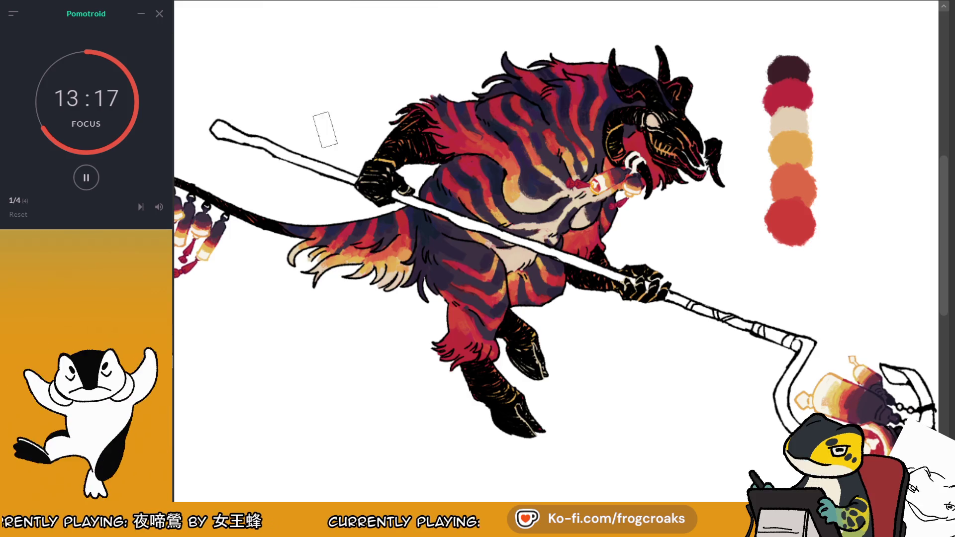
pyautogui.moveTo(211, 124)
pyautogui.mouseDown()
pyautogui.moveTo(749, 327)
pyautogui.moveTo(493, 236)
pyautogui.moveTo(455, 208)
pyautogui.moveTo(369, 179)
pyautogui.moveTo(405, 201)
pyautogui.mouseUp()
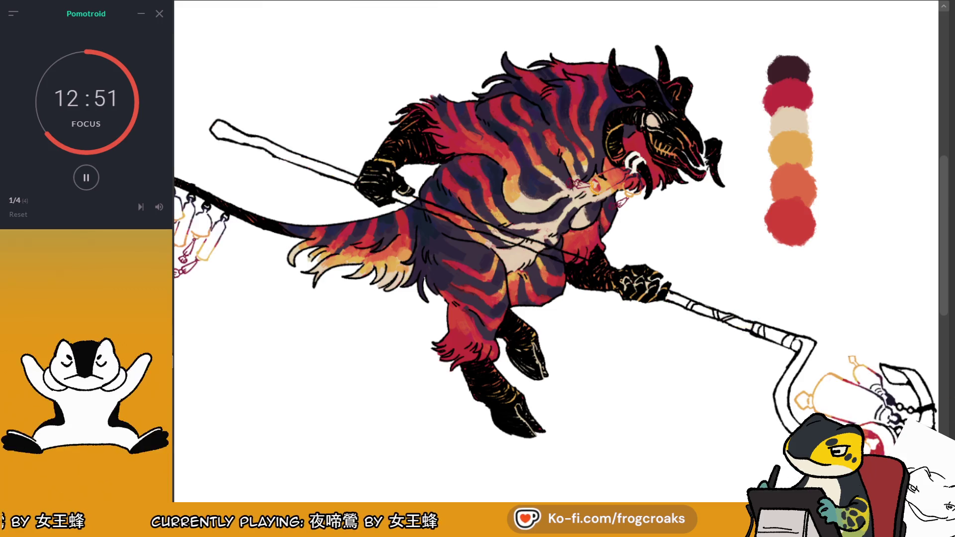
pyautogui.press('m')
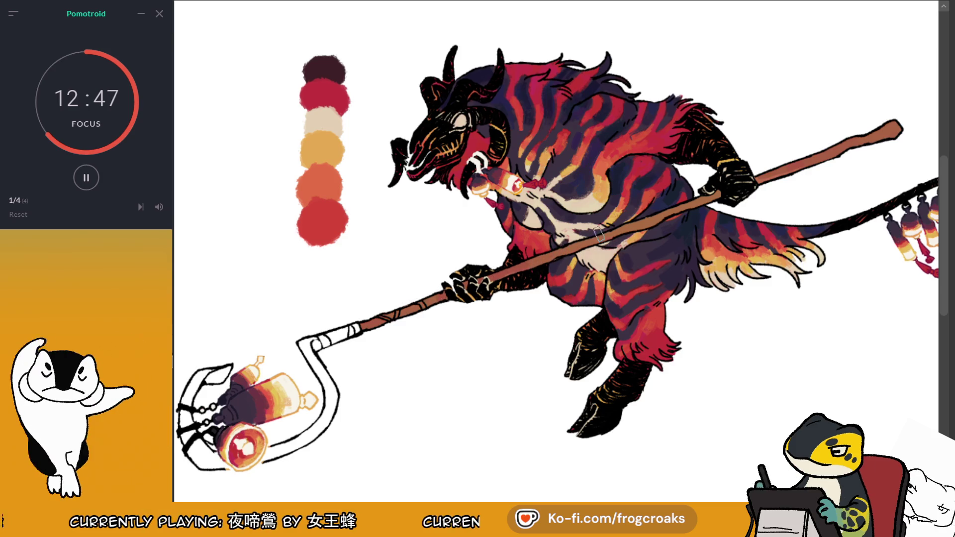
# Step: Unflip the view and darken the staff shaft from its end to the belly with dark brown
pyautogui.scroll(-4, 712, 155)
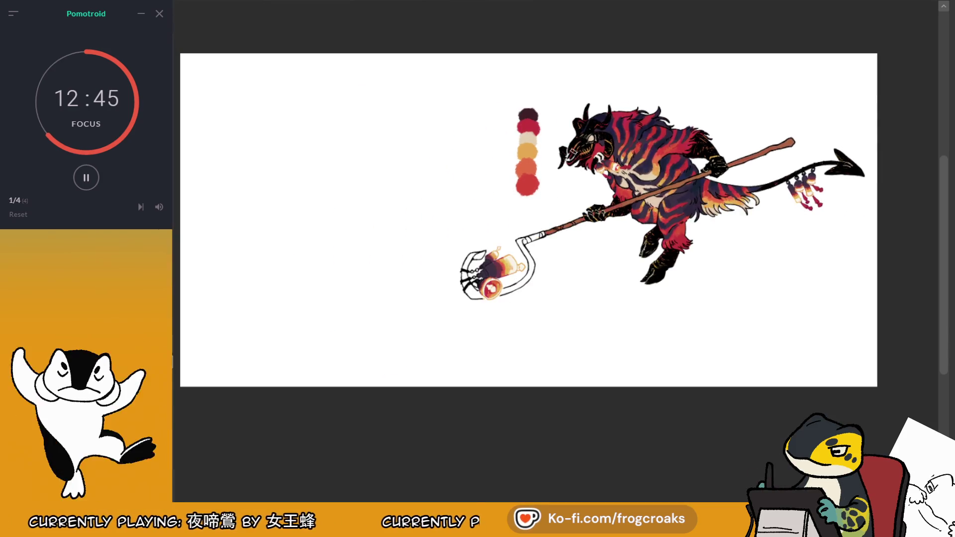
pyautogui.press('m')
pyautogui.scroll(3, 330, 181)
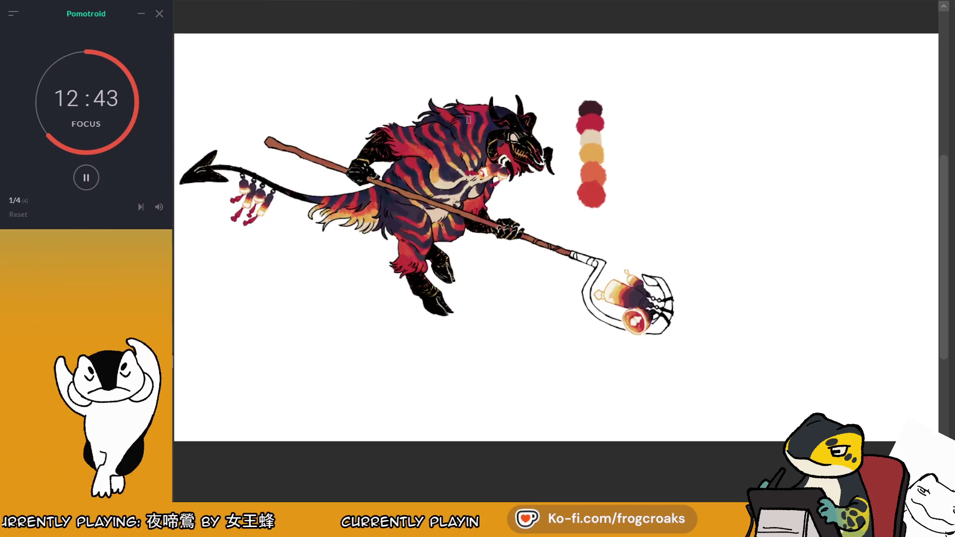
pyautogui.scroll(1, 330, 181)
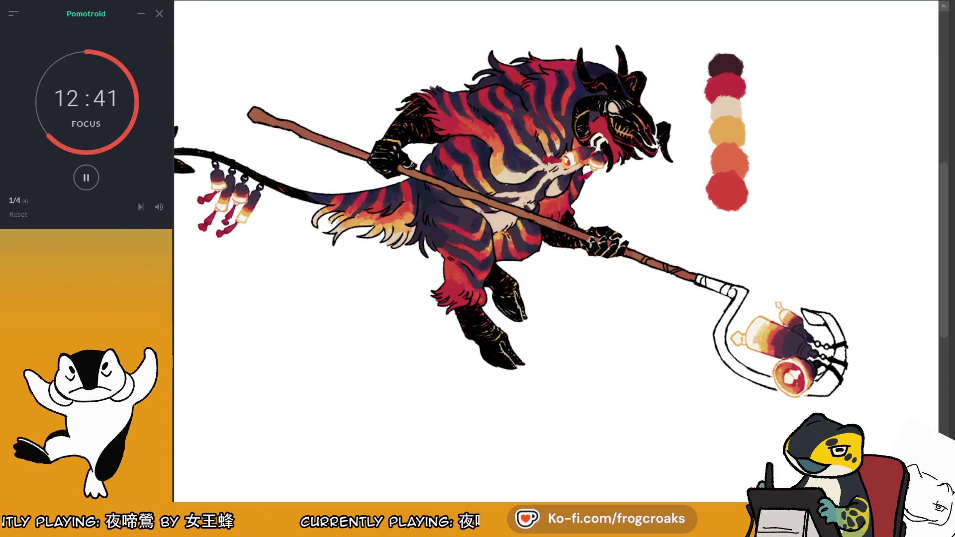
pyautogui.moveTo(254, 113)
pyautogui.mouseDown()
pyautogui.moveTo(357, 143)
pyautogui.moveTo(520, 215)
pyautogui.mouseUp()
pyautogui.moveTo(251, 111); pyautogui.dragTo(683, 277)
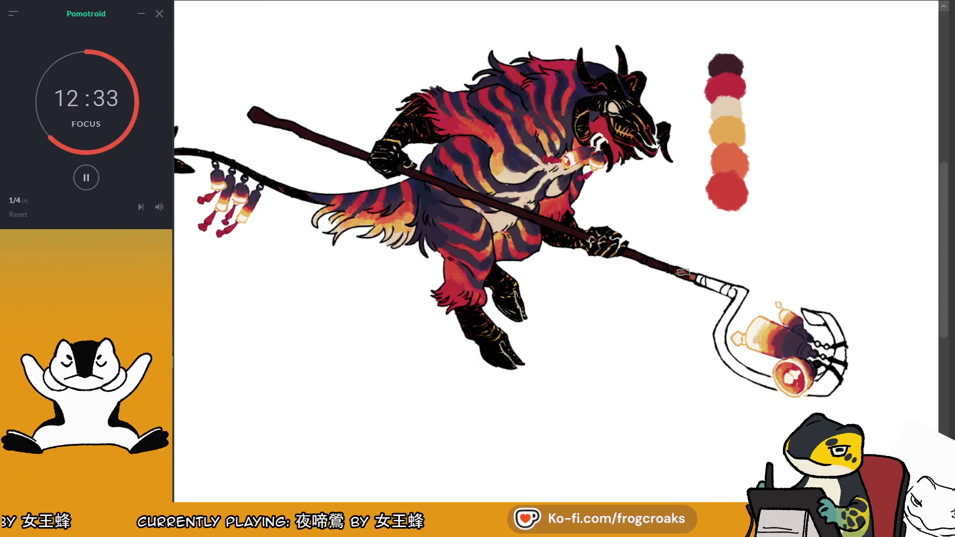
pyautogui.scroll(-3, 668, 254)
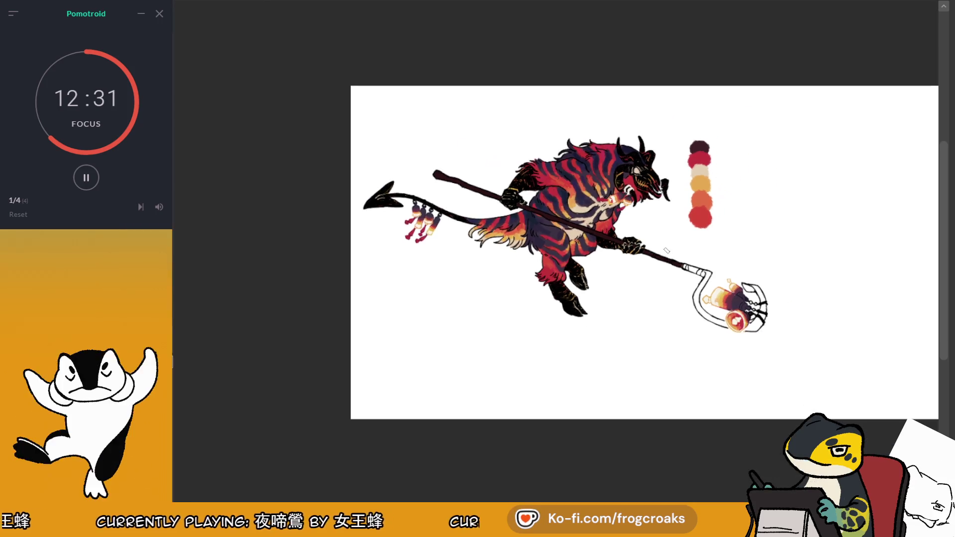
pyautogui.scroll(1, 665, 248)
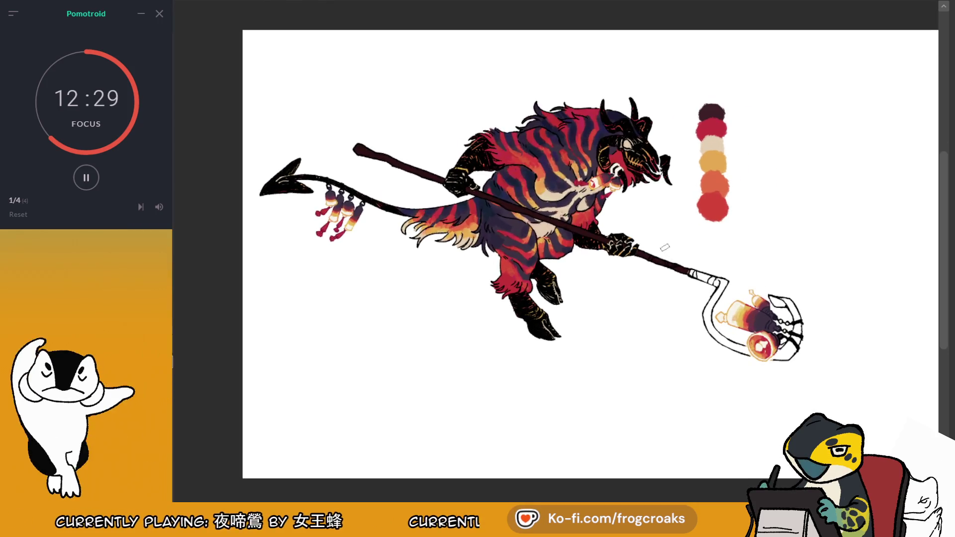
pyautogui.scroll(1, 664, 247)
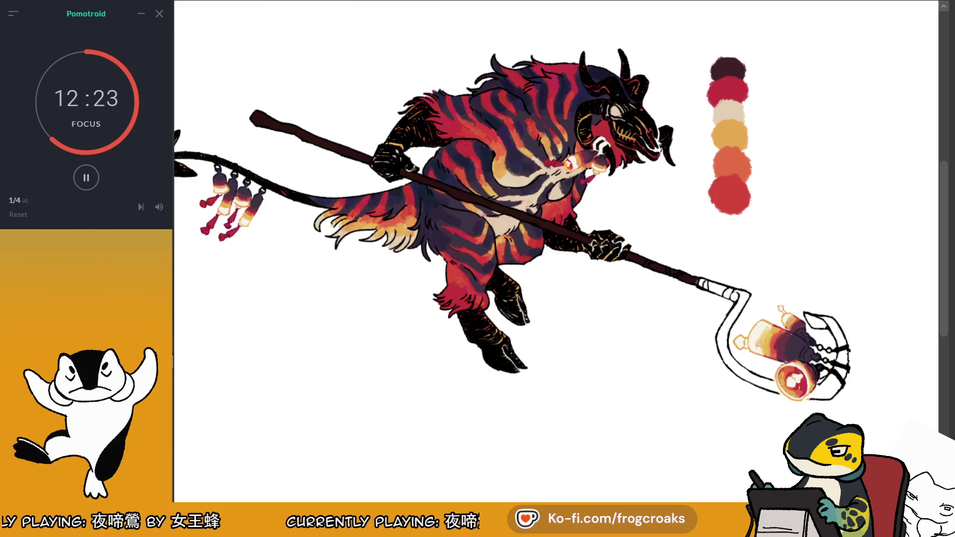
pyautogui.press('h')
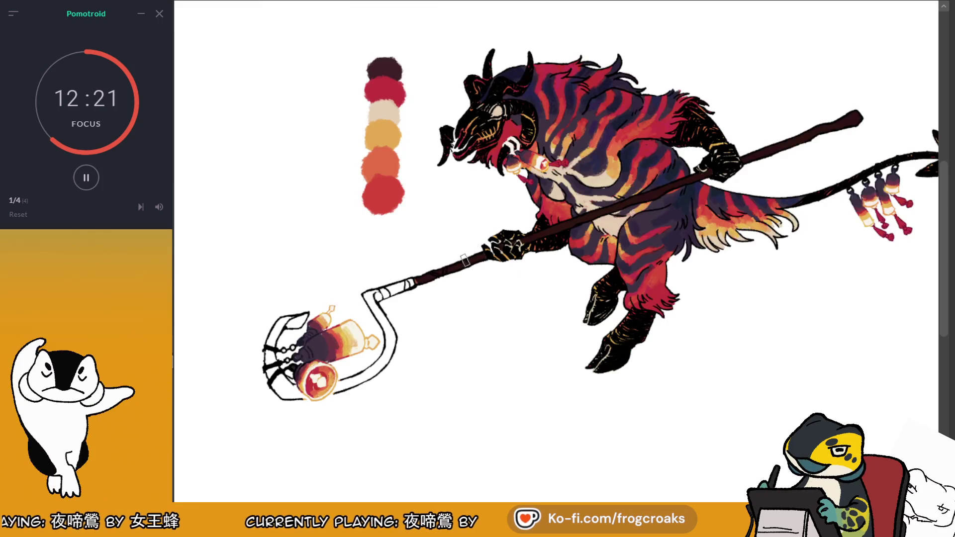
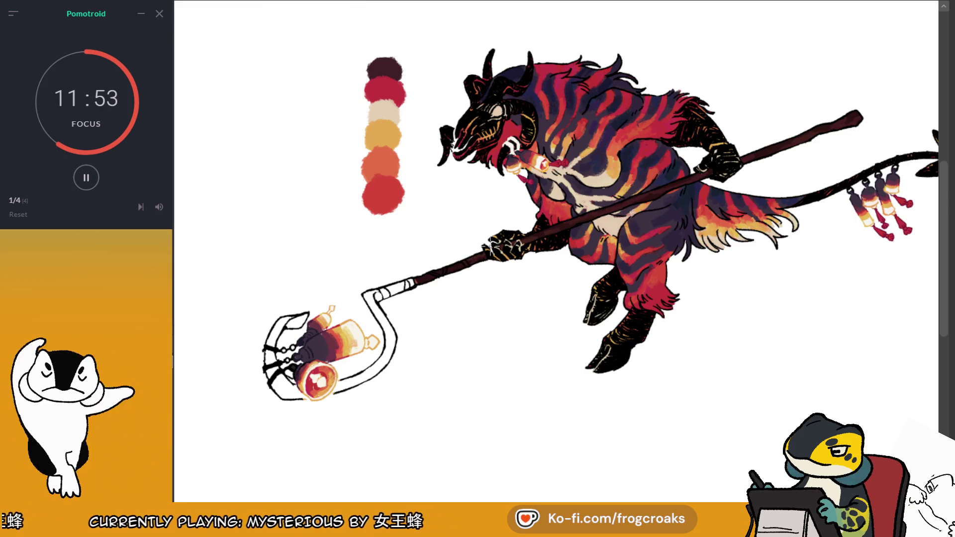
# Step: Mirror the canvas, zoom in to sample a red from the palette, then fit the whole drawing
pyautogui.press('m')
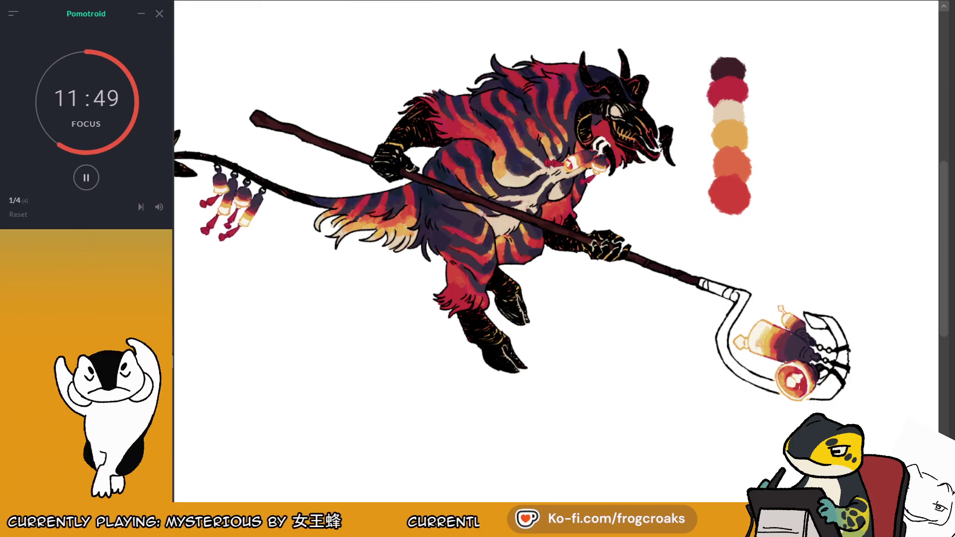
pyautogui.hotkey('ctrl', '+')
pyautogui.moveTo(572, 223); pyautogui.dragTo(512, 274)
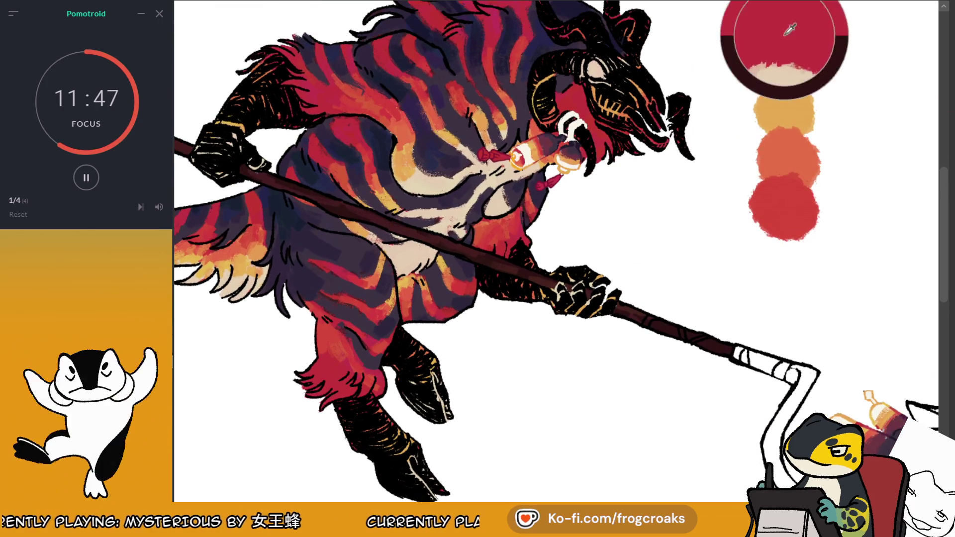
pyautogui.keyDown('alt'); pyautogui.click(783, 30); pyautogui.keyUp('alt')
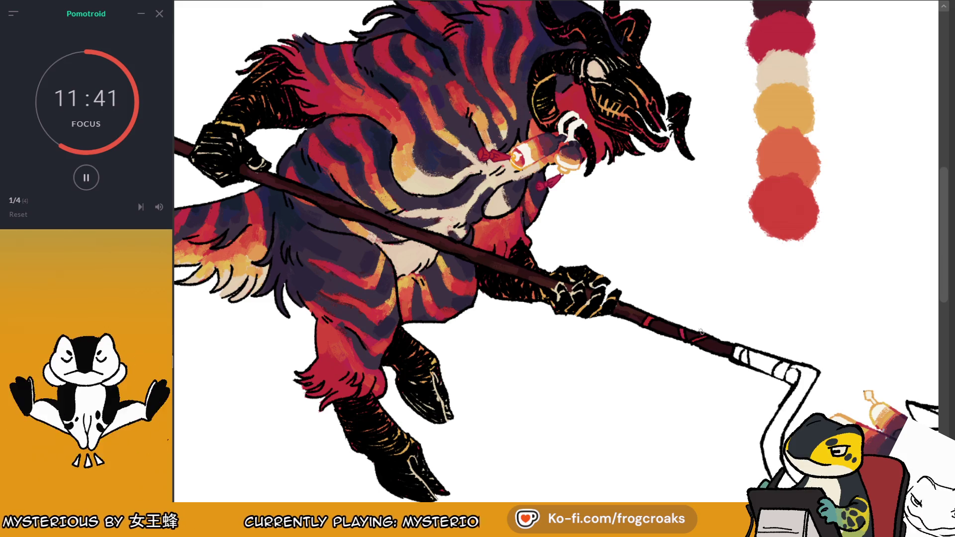
pyautogui.hotkey('ctrl', '0')
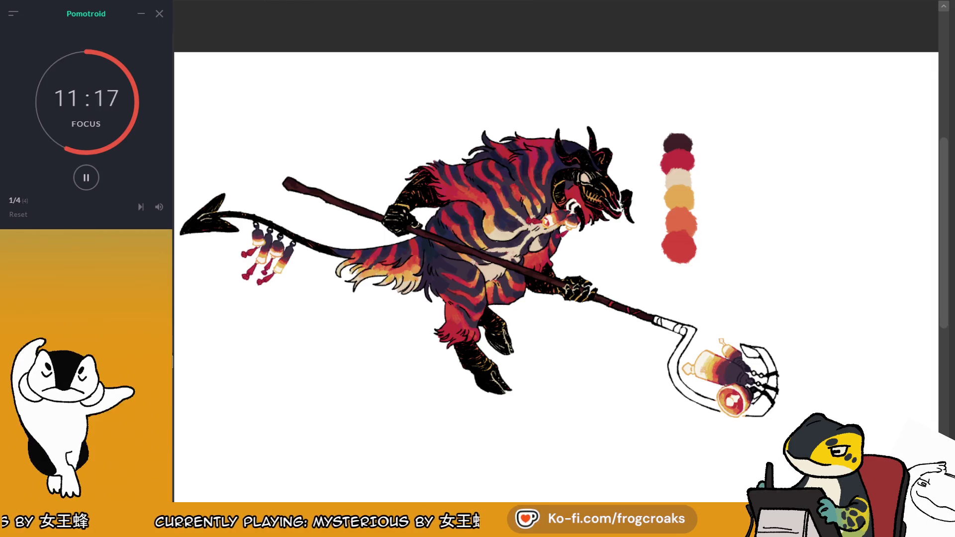
# Step: Repaint the staff shaft in a lighter tone and check it in the mirrored view
pyautogui.hotkey('ctrl', '+')
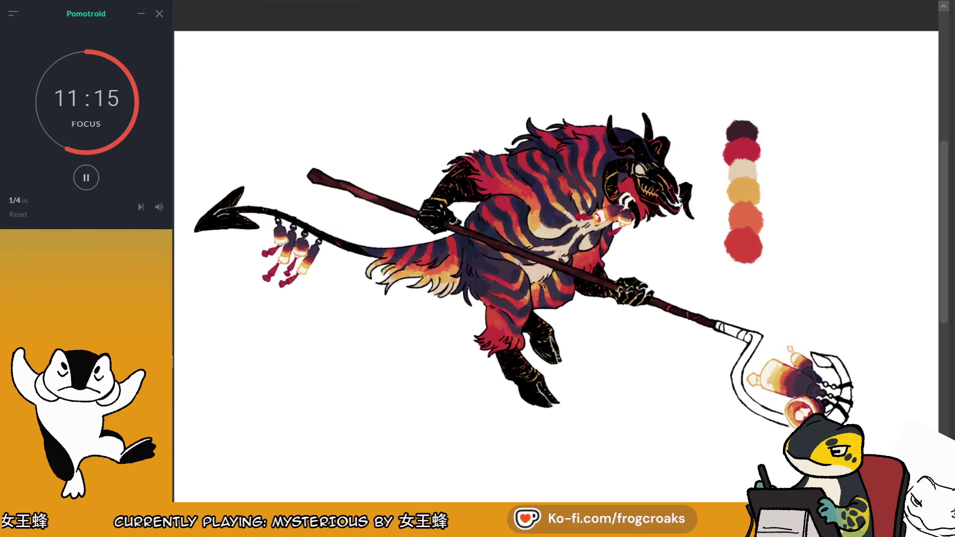
pyautogui.moveTo(319, 177); pyautogui.dragTo(593, 270)
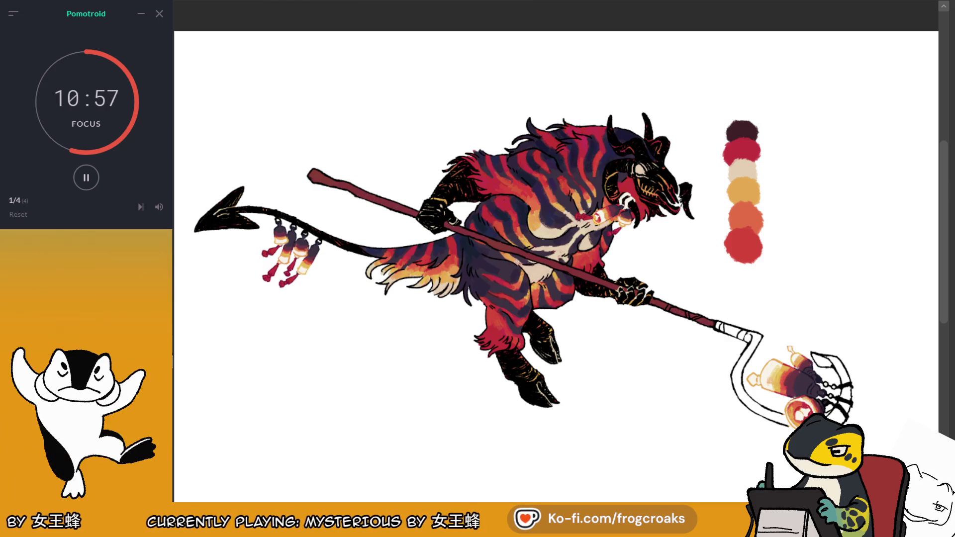
pyautogui.press('m')
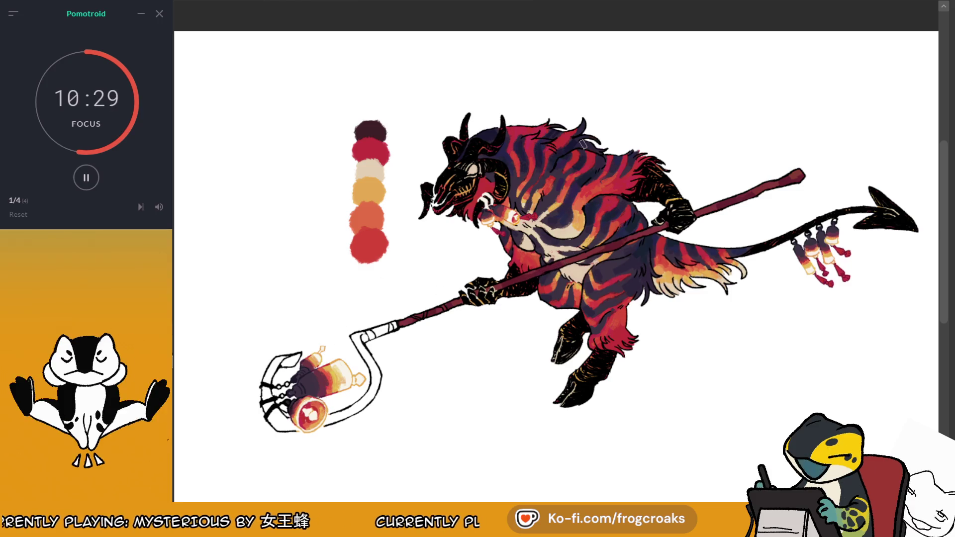
# Step: Add small yellow highlight marks along the staff shaft
pyautogui.press('m')
pyautogui.scroll(5, 555, 252)
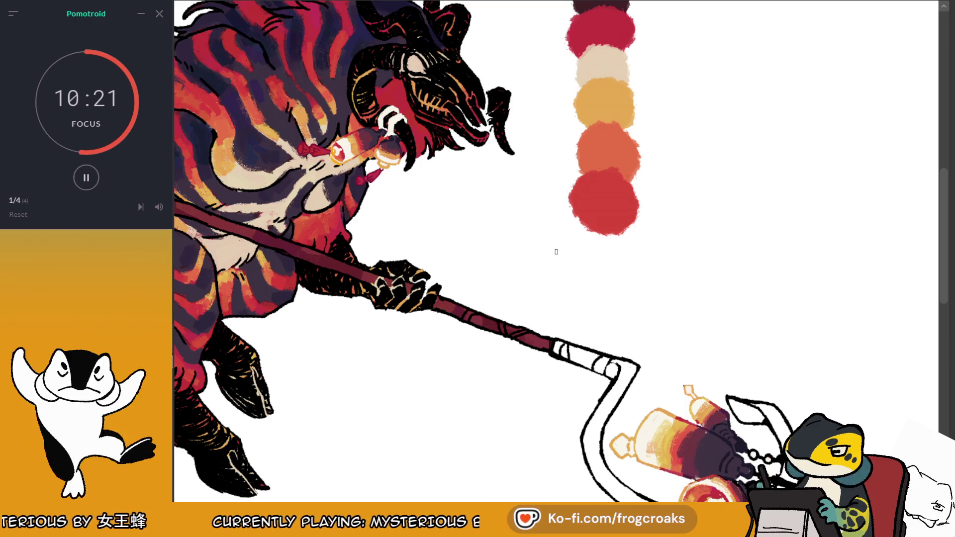
pyautogui.moveTo(498, 329); pyautogui.dragTo(527, 327)
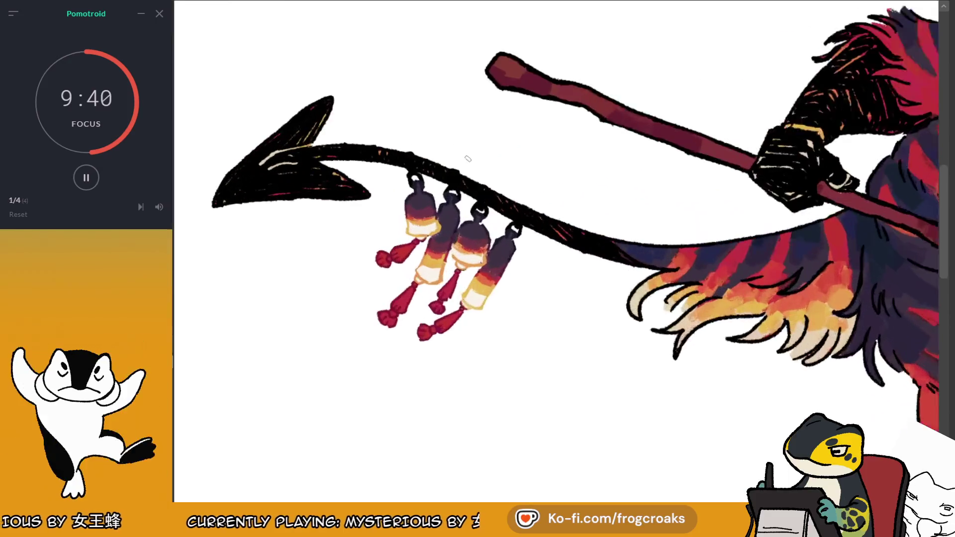
# Step: Paint gold loops above all four tail bells, then zoom back out
pyautogui.scroll(2, 467, 158)
pyautogui.moveTo(487, 217); pyautogui.dragTo(489, 195)
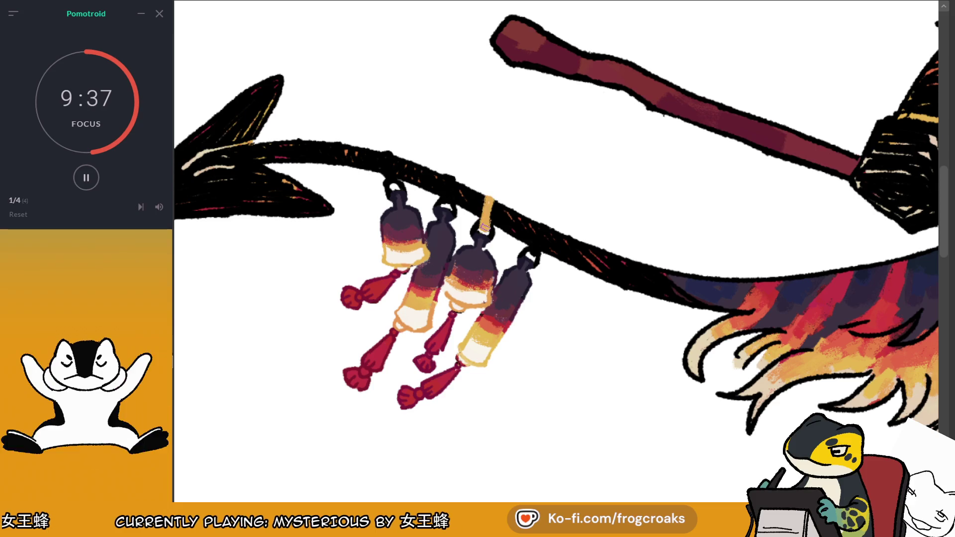
pyautogui.moveTo(448, 177); pyautogui.dragTo(446, 206)
pyautogui.moveTo(390, 175)
pyautogui.mouseDown()
pyautogui.moveTo(383, 148)
pyautogui.moveTo(393, 197)
pyautogui.mouseUp()
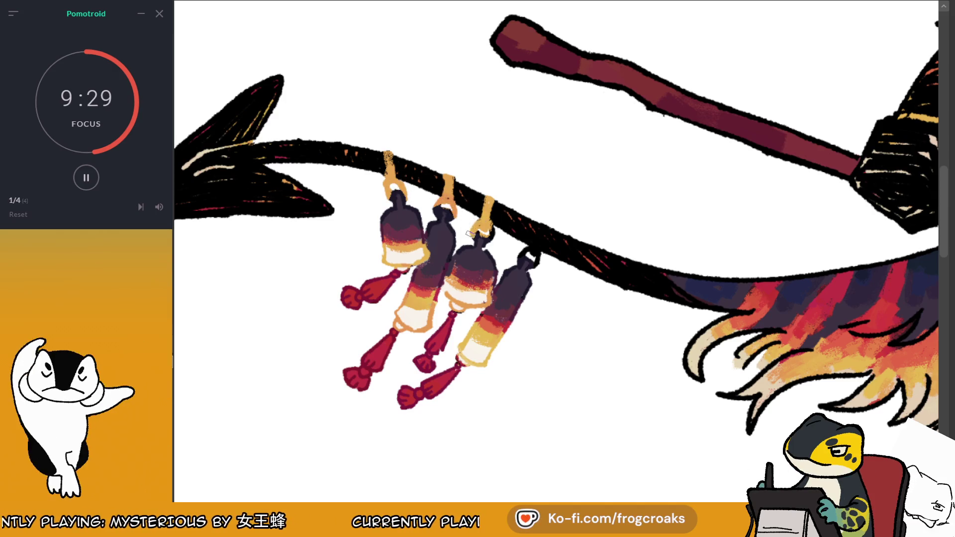
pyautogui.moveTo(536, 238); pyautogui.dragTo(522, 254)
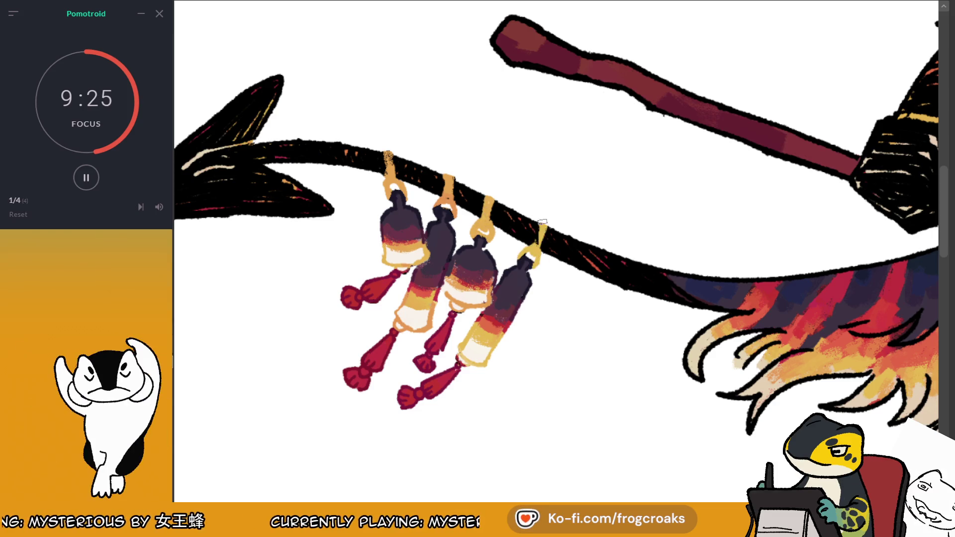
pyautogui.scroll(-5, 543, 230)
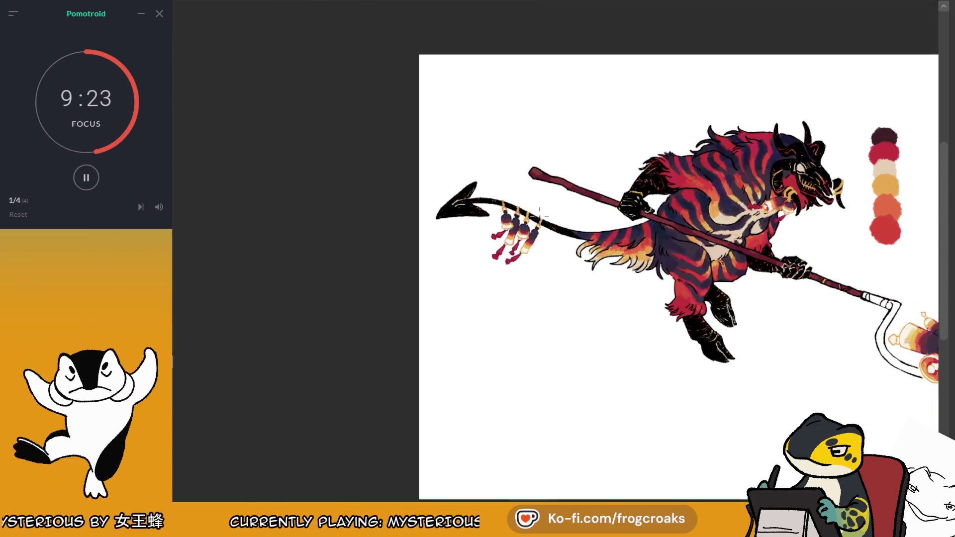
pyautogui.scroll(-2, 300, 184)
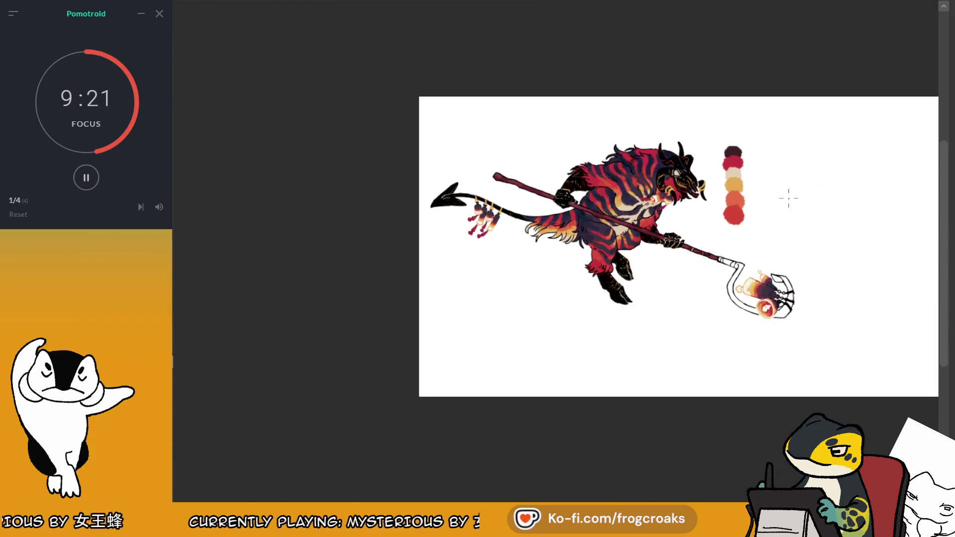
# Step: Zoom in on the staff's hooked head and mirror the canvas view
pyautogui.scroll(3, 769, 197)
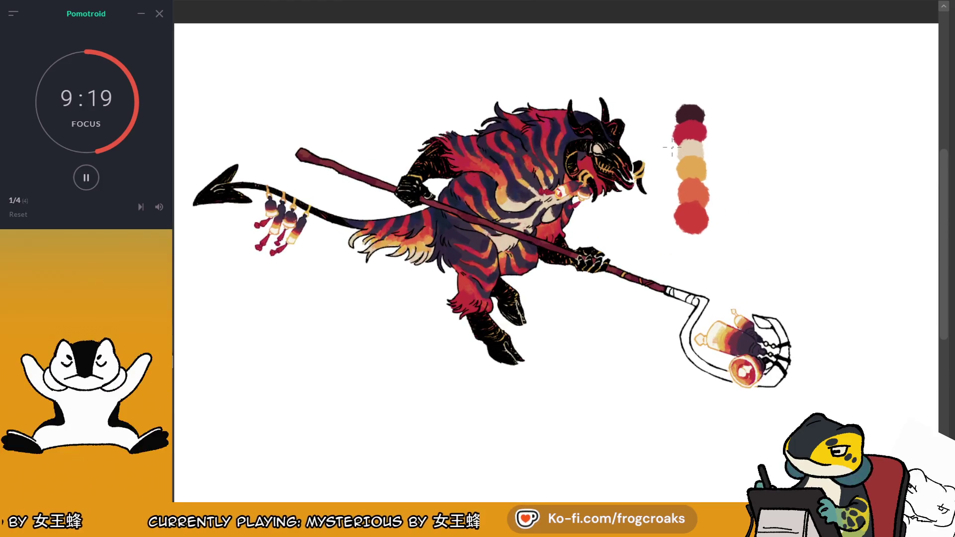
pyautogui.scroll(2, 671, 147)
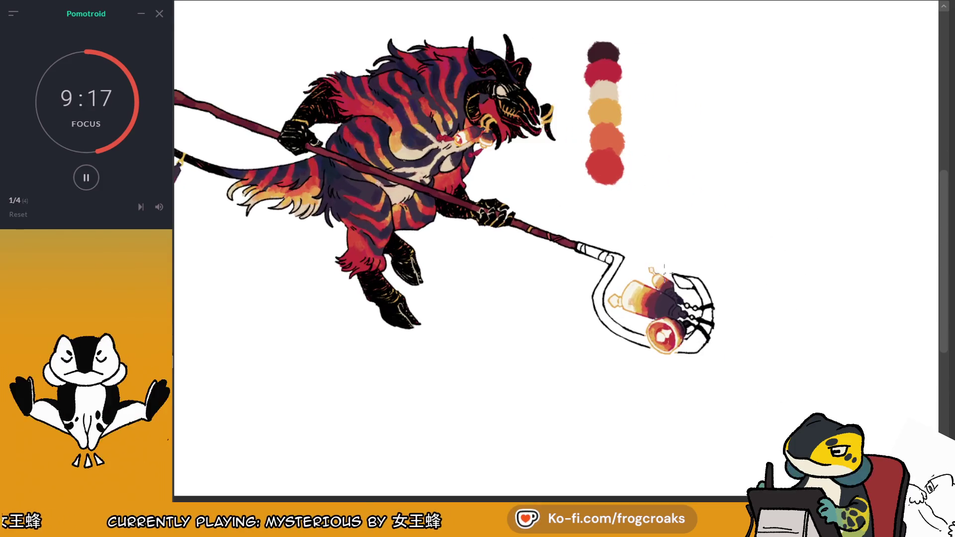
pyautogui.scroll(1, 664, 269)
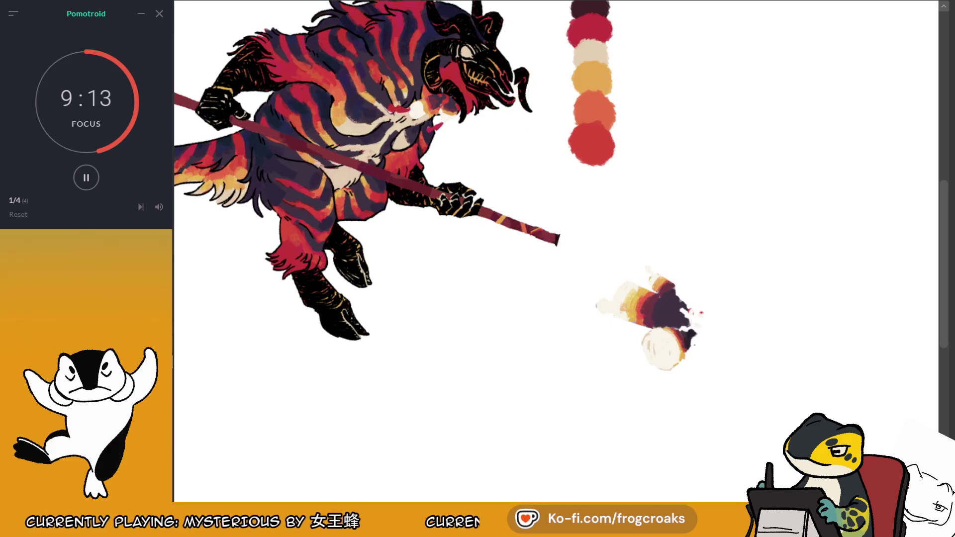
pyautogui.scroll(-3, 610, 278)
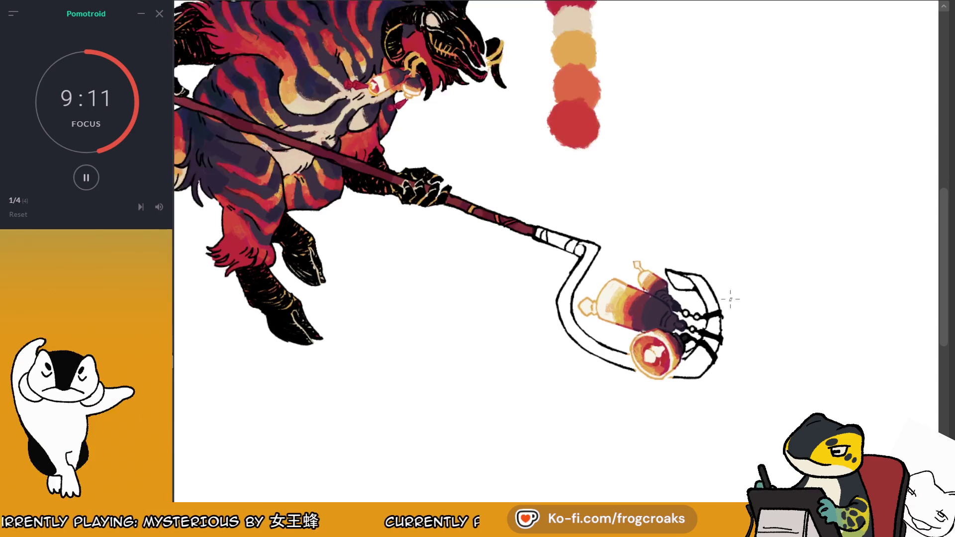
pyautogui.scroll(3, 545, 290)
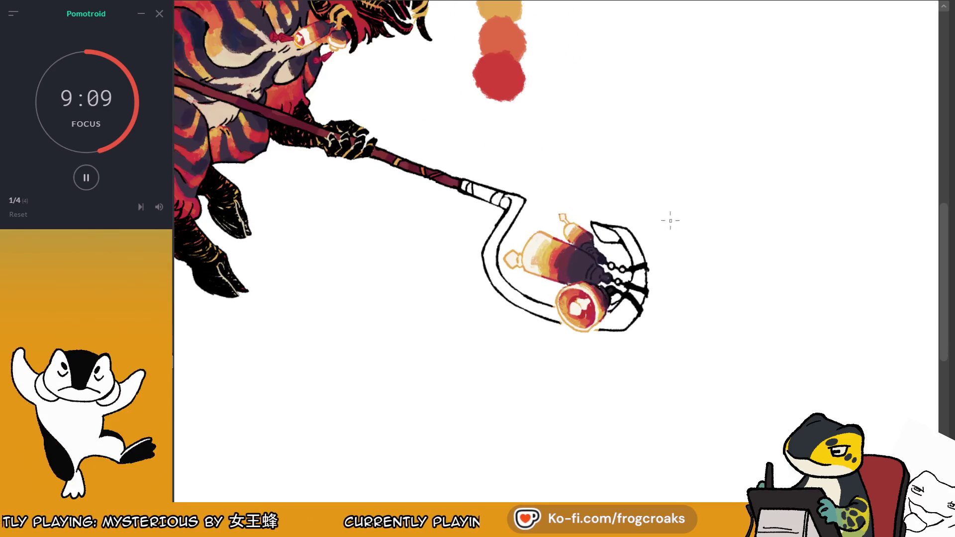
pyautogui.press('m')
pyautogui.scroll(1, 739, 92)
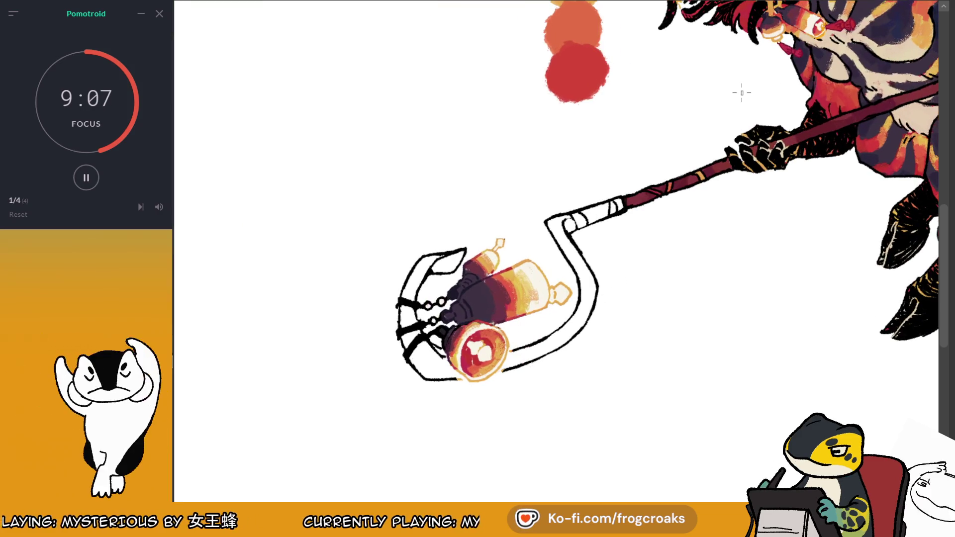
# Step: Fill the hook's outer arm and inner edge dark purple, and paint the claw prongs off-white
pyautogui.moveTo(455, 256)
pyautogui.mouseDown()
pyautogui.moveTo(415, 293)
pyautogui.moveTo(411, 321)
pyautogui.moveTo(428, 358)
pyautogui.moveTo(443, 355)
pyautogui.moveTo(436, 361)
pyautogui.mouseUp()
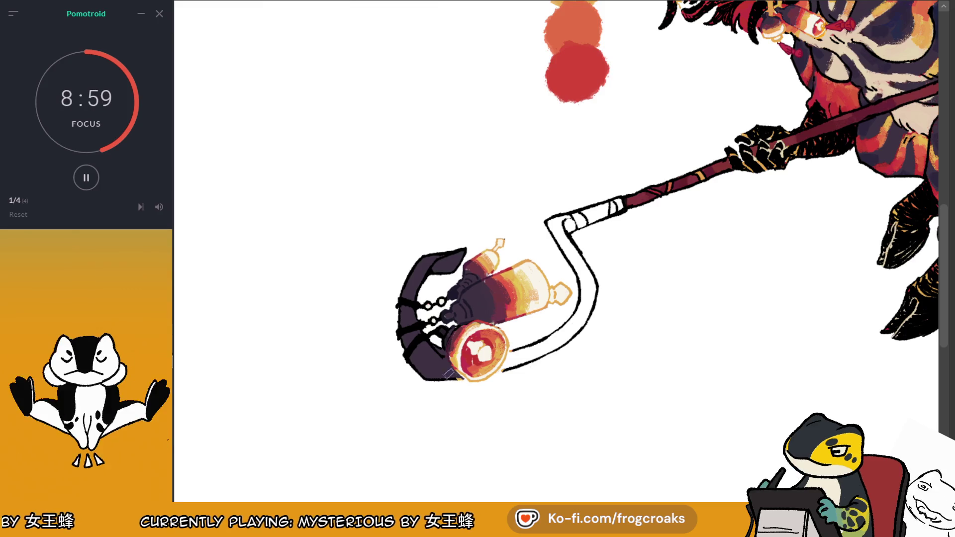
pyautogui.moveTo(517, 360)
pyautogui.mouseDown()
pyautogui.moveTo(498, 378)
pyautogui.moveTo(540, 331)
pyautogui.moveTo(579, 313)
pyautogui.moveTo(565, 213)
pyautogui.moveTo(589, 318)
pyautogui.mouseUp()
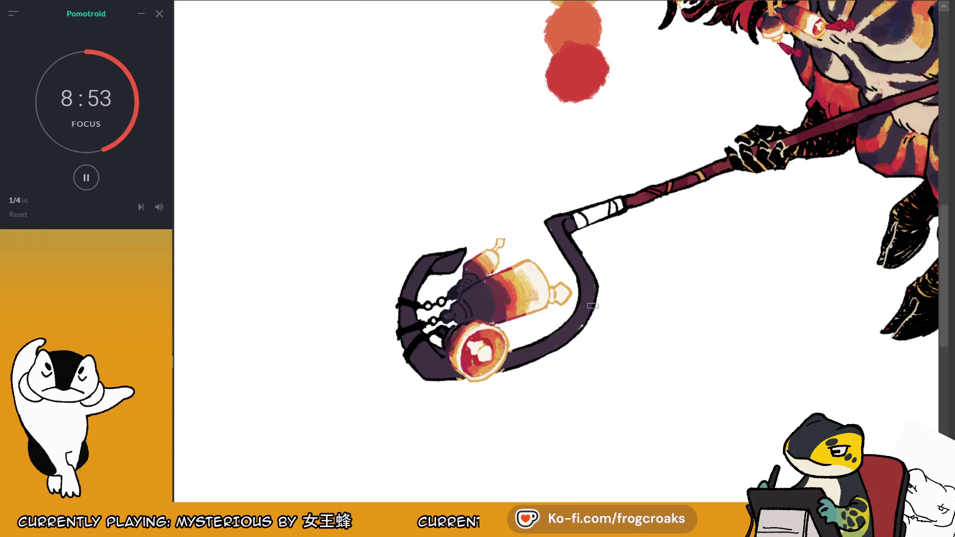
pyautogui.press('m')
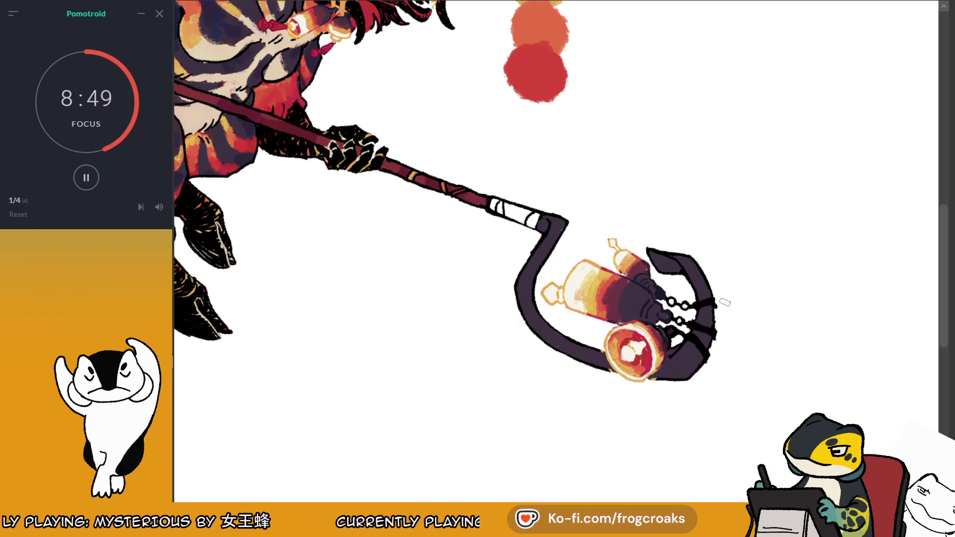
pyautogui.moveTo(656, 254)
pyautogui.mouseDown()
pyautogui.moveTo(703, 294)
pyautogui.moveTo(706, 343)
pyautogui.moveTo(677, 354)
pyautogui.moveTo(652, 382)
pyautogui.moveTo(678, 387)
pyautogui.mouseUp()
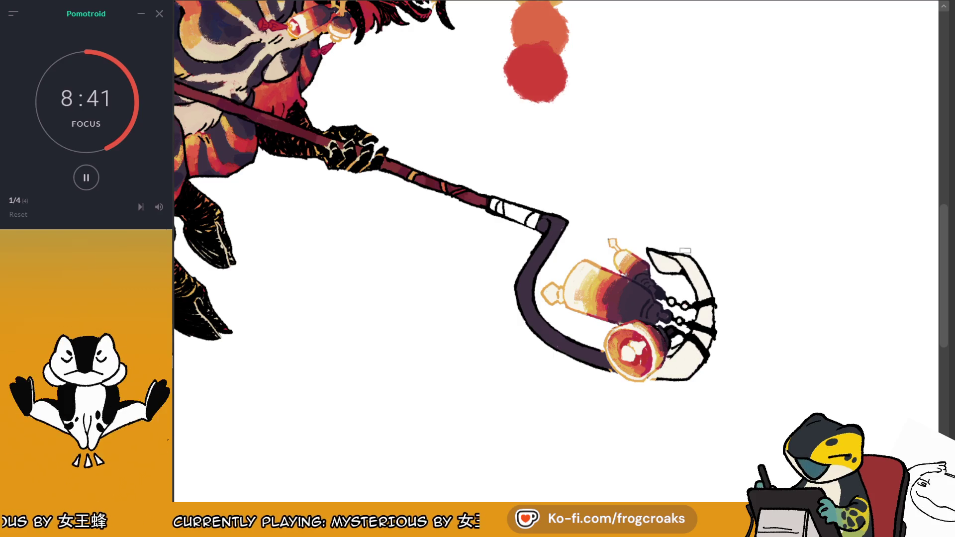
# Step: In the mirrored view, brush orange onto the lower claw and lighten it
pyautogui.press('m')
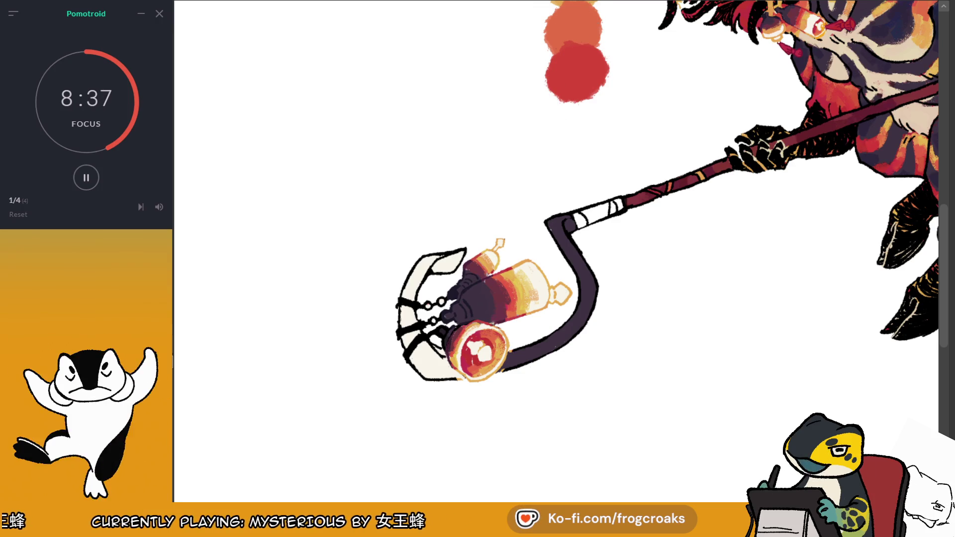
pyautogui.scroll(3, 696, 99)
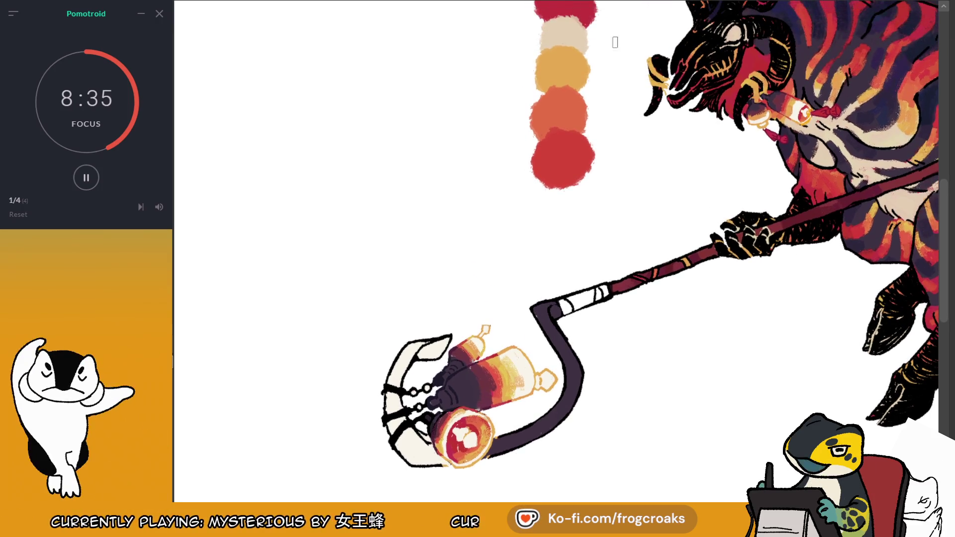
pyautogui.keyDown('alt'); pyautogui.click(497, 360); pyautogui.keyUp('alt')
pyautogui.keyDown('alt'); pyautogui.click(559, 75); pyautogui.keyUp('alt')
pyautogui.moveTo(405, 373)
pyautogui.mouseDown()
pyautogui.moveTo(388, 385)
pyautogui.moveTo(412, 457)
pyautogui.mouseUp()
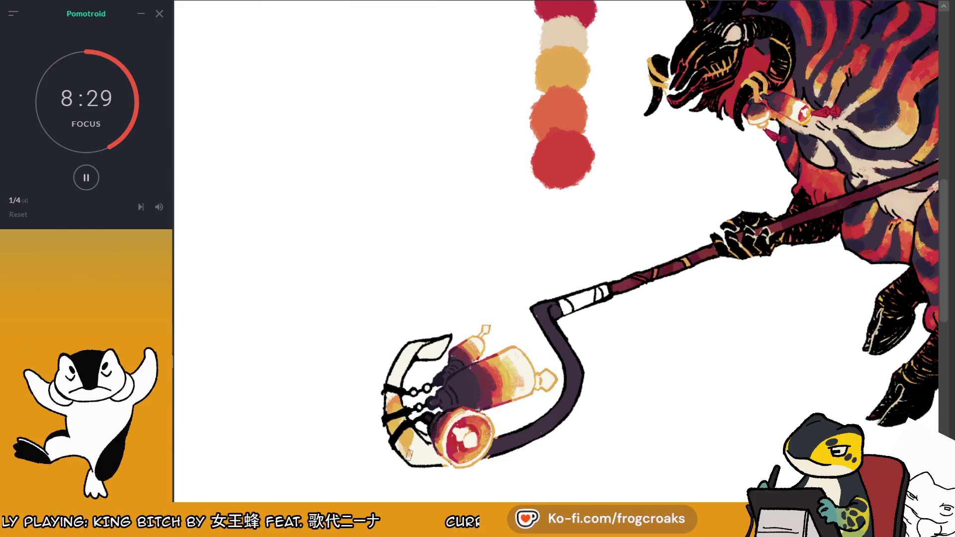
pyautogui.moveTo(393, 398); pyautogui.dragTo(392, 440)
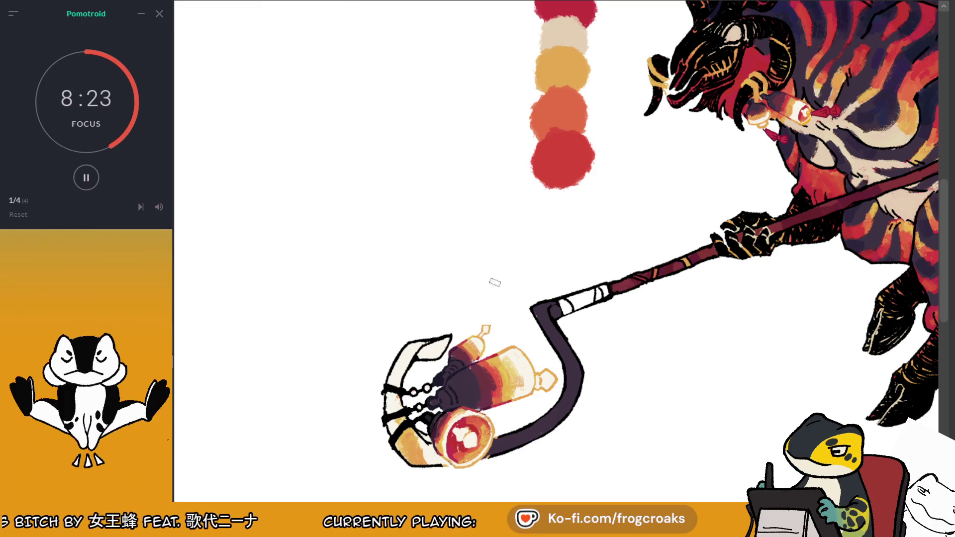
# Step: Shade red along the lower edges of the claw and hook
pyautogui.keyDown('alt'); pyautogui.click(566, 106); pyautogui.keyUp('alt')
pyautogui.keyDown('alt'); pyautogui.click(501, 374); pyautogui.keyUp('alt')
pyautogui.moveTo(432, 457); pyautogui.dragTo(446, 469)
pyautogui.moveTo(416, 431); pyautogui.dragTo(447, 472)
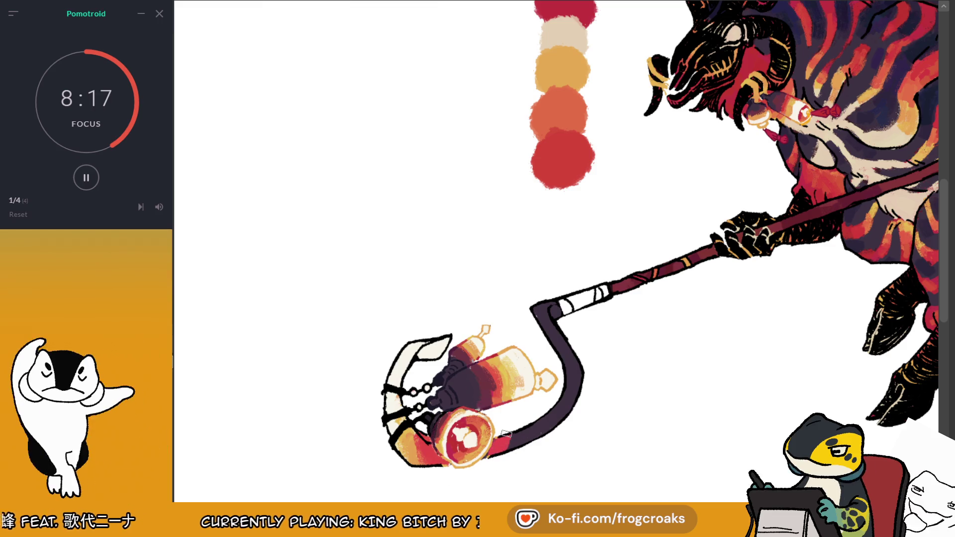
pyautogui.moveTo(499, 444); pyautogui.dragTo(520, 438)
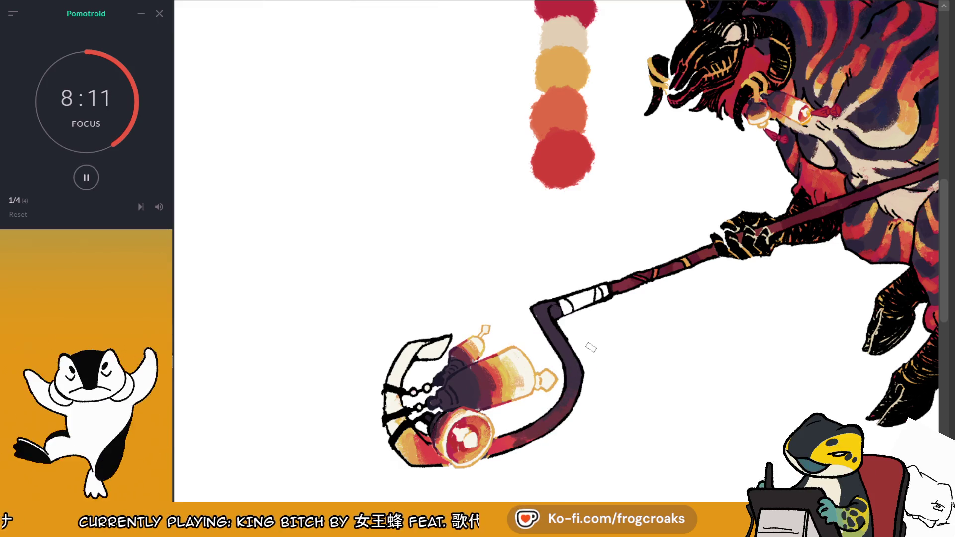
# Step: Paint orange-red from the palette onto the lantern at the staff's end
pyautogui.press('m')
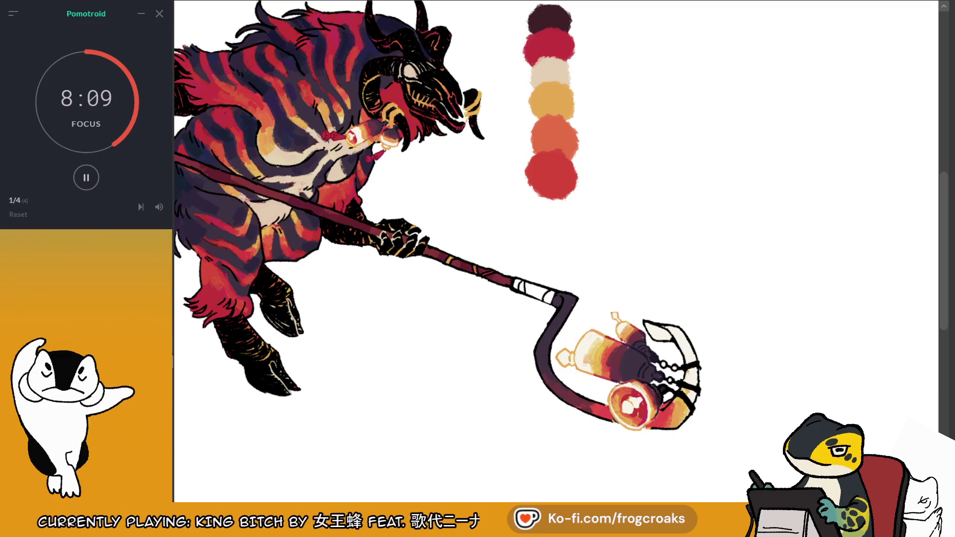
pyautogui.scroll(-3, 555, 251)
pyautogui.scroll(3, 555, 251)
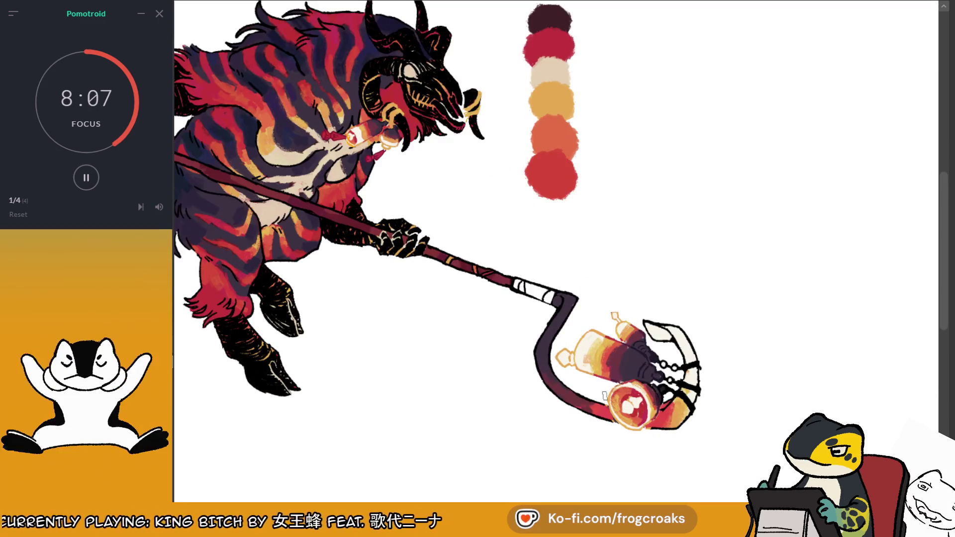
pyautogui.click(606, 396)
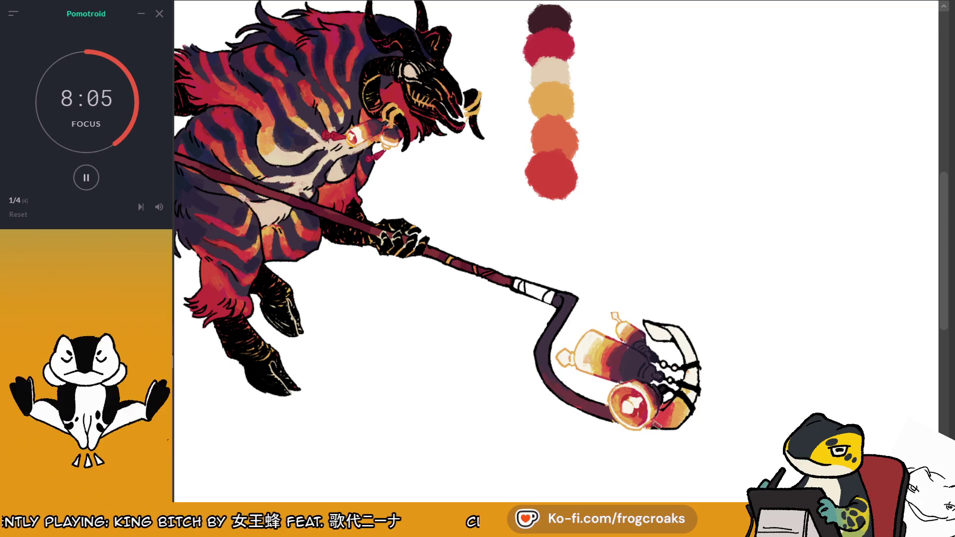
pyautogui.keyDown('ctrl'); pyautogui.click(565, 100); pyautogui.keyUp('ctrl')
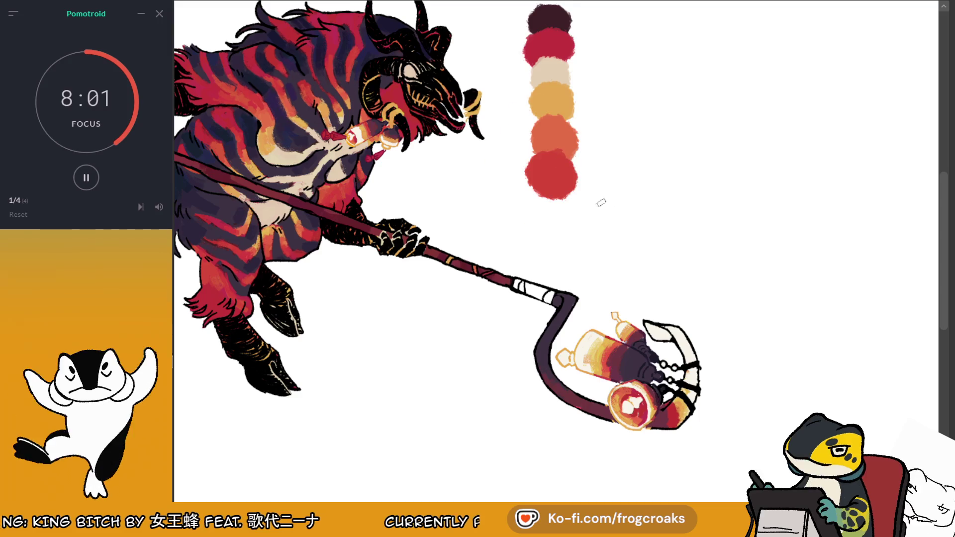
pyautogui.moveTo(679, 428); pyautogui.dragTo(681, 407)
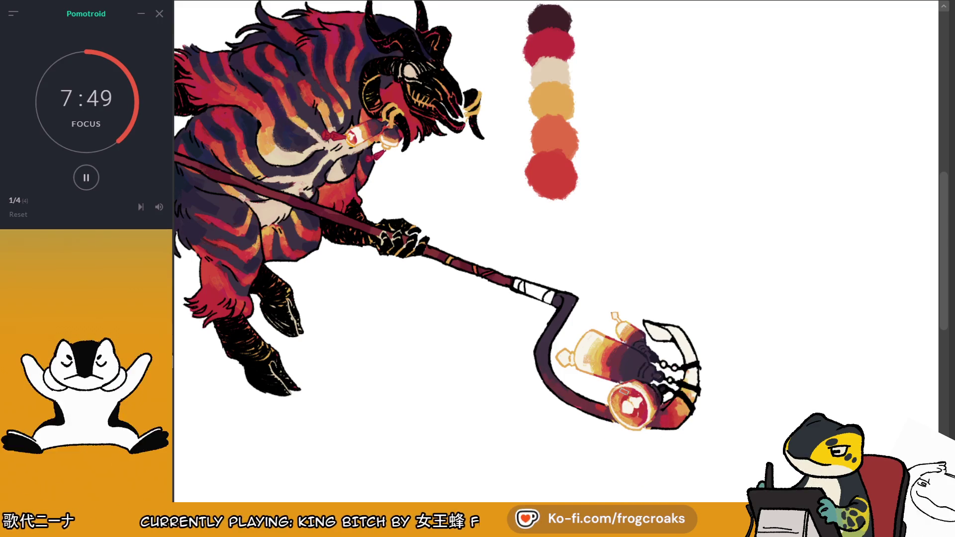
pyautogui.scroll(-4, 666, 308)
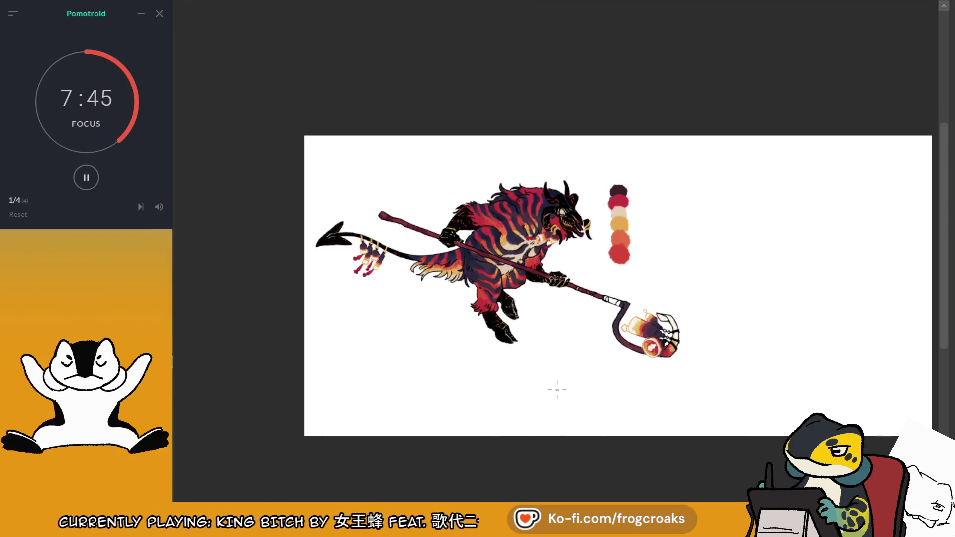
# Step: Paint dark over the white band on the staff in the mirrored view
pyautogui.press('m')
pyautogui.scroll(5, 468, 277)
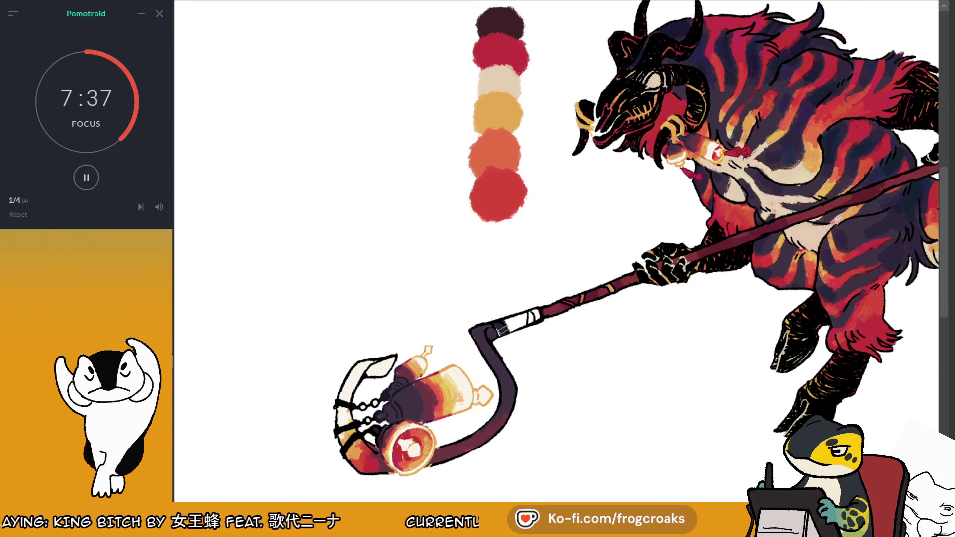
pyautogui.moveTo(497, 331); pyautogui.dragTo(529, 319)
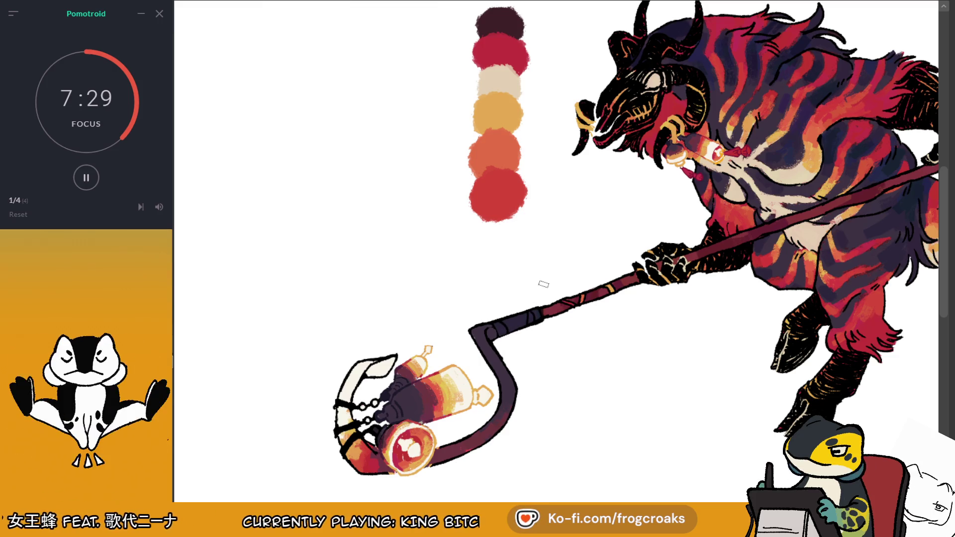
pyautogui.hotkey('ctrl', '0')
pyautogui.hotkey('ctrl', '+')
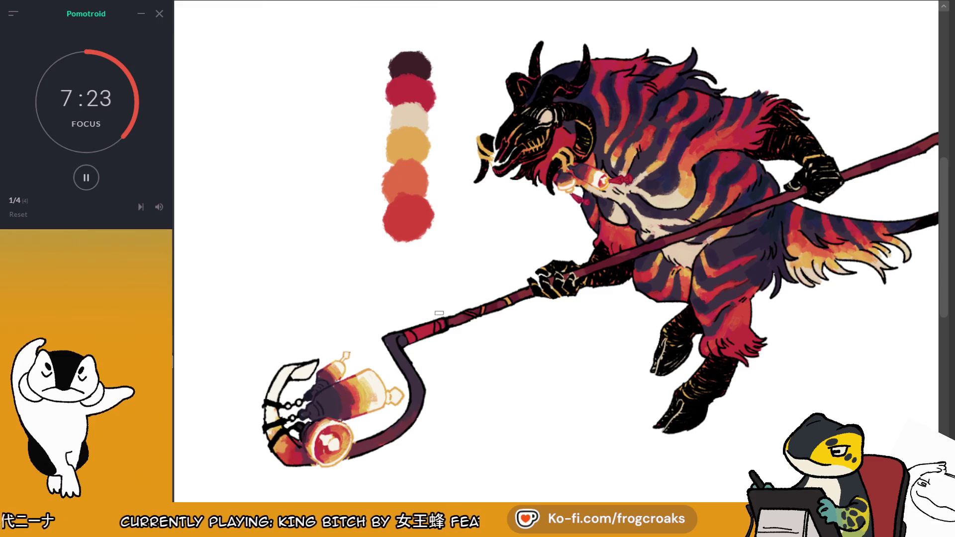
# Step: Darken the staff band further and stroke gold from the head onto it
pyautogui.press('m')
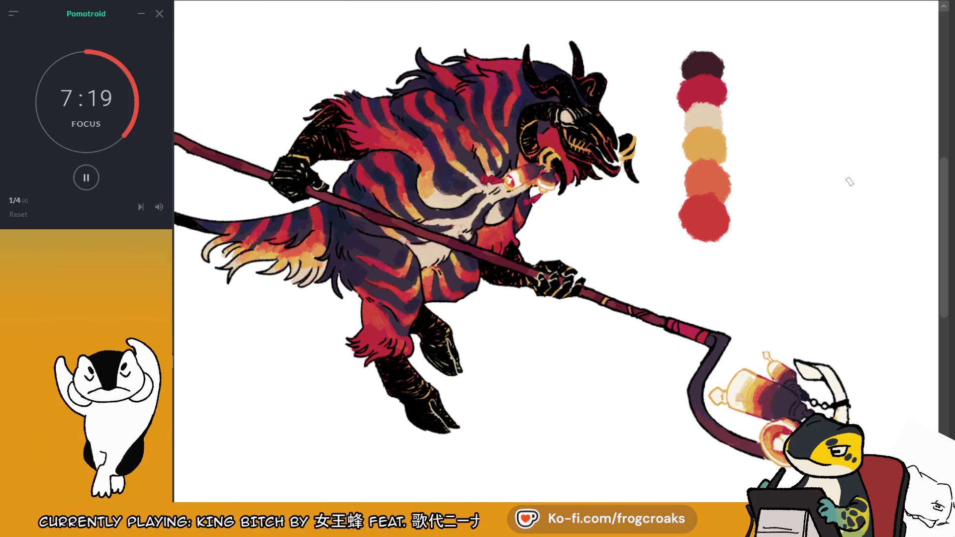
pyautogui.moveTo(669, 324); pyautogui.dragTo(705, 338)
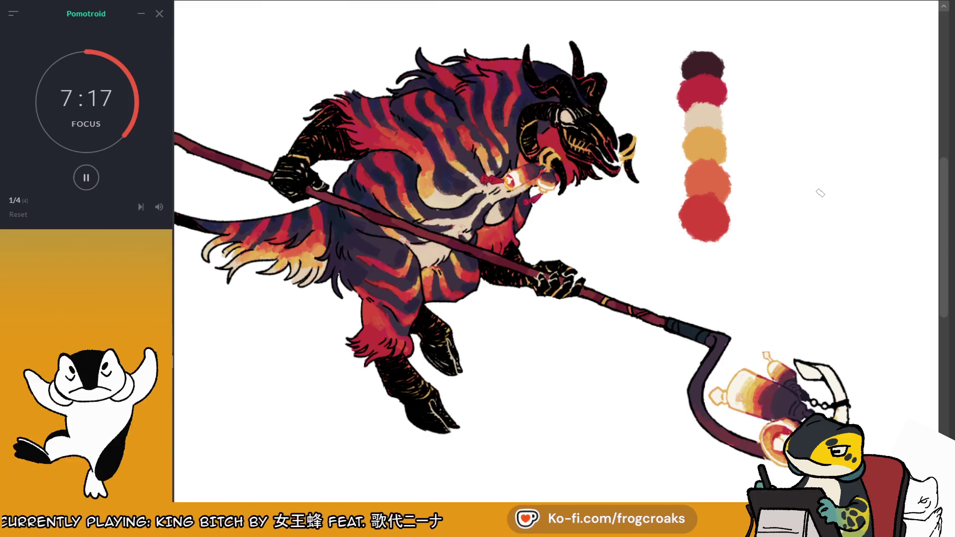
pyautogui.keyDown('ctrl'); pyautogui.click(552, 157); pyautogui.keyUp('ctrl')
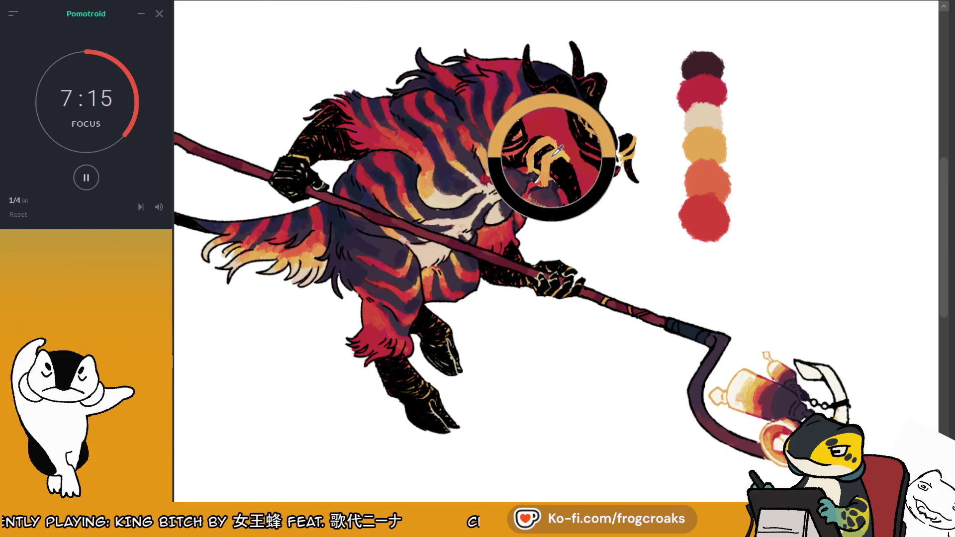
pyautogui.moveTo(672, 321)
pyautogui.mouseDown()
pyautogui.moveTo(678, 332)
pyautogui.moveTo(705, 331)
pyautogui.mouseUp()
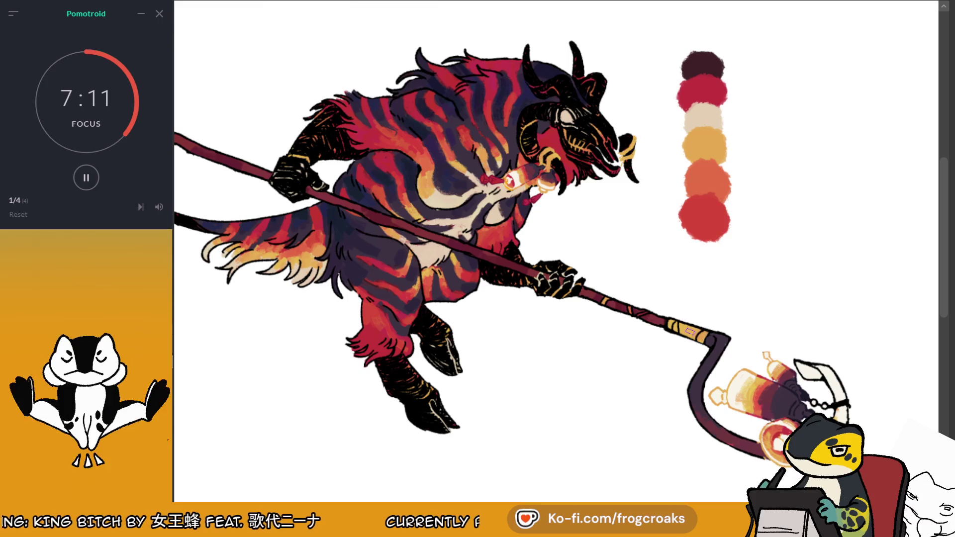
pyautogui.keyDown('ctrl'); pyautogui.click(708, 139); pyautogui.keyUp('ctrl')
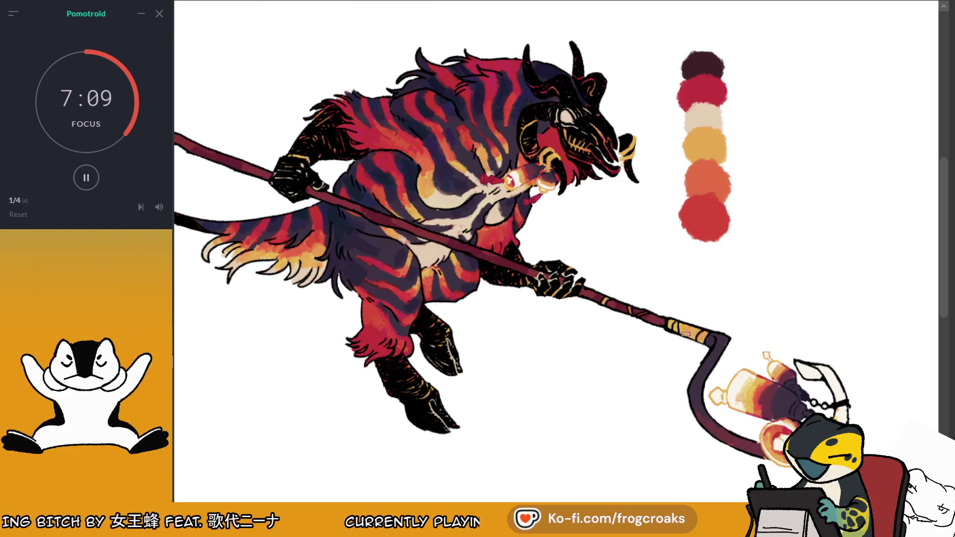
pyautogui.scroll(-2, 700, 310)
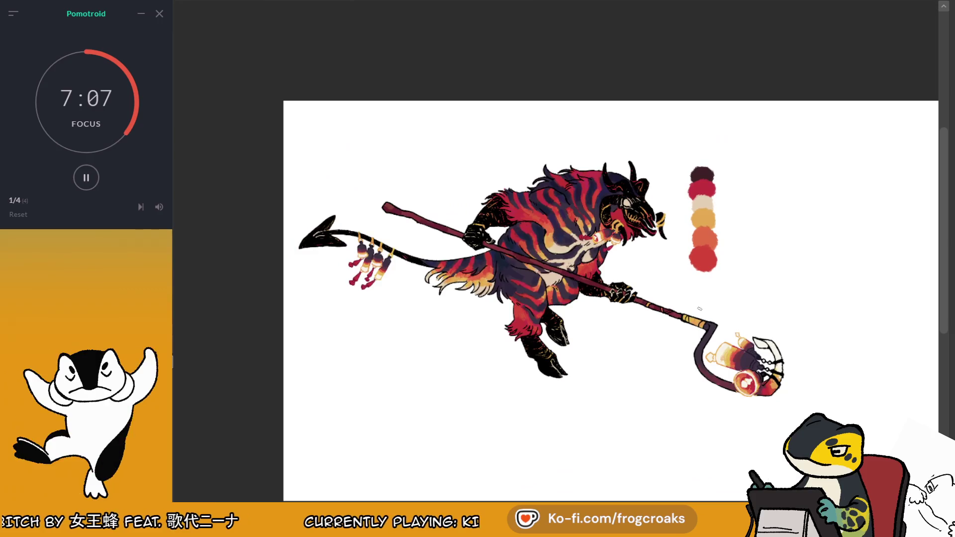
# Step: Zoom into the lantern and paint the dark strap beside the bottle red
pyautogui.scroll(-2, 521, 251)
pyautogui.scroll(2, 631, 380)
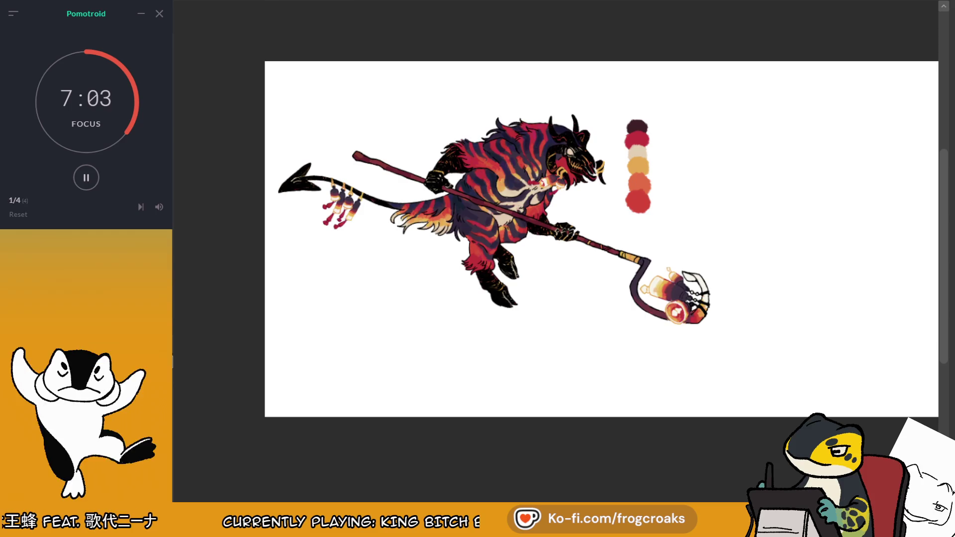
pyautogui.scroll(2, 729, 258)
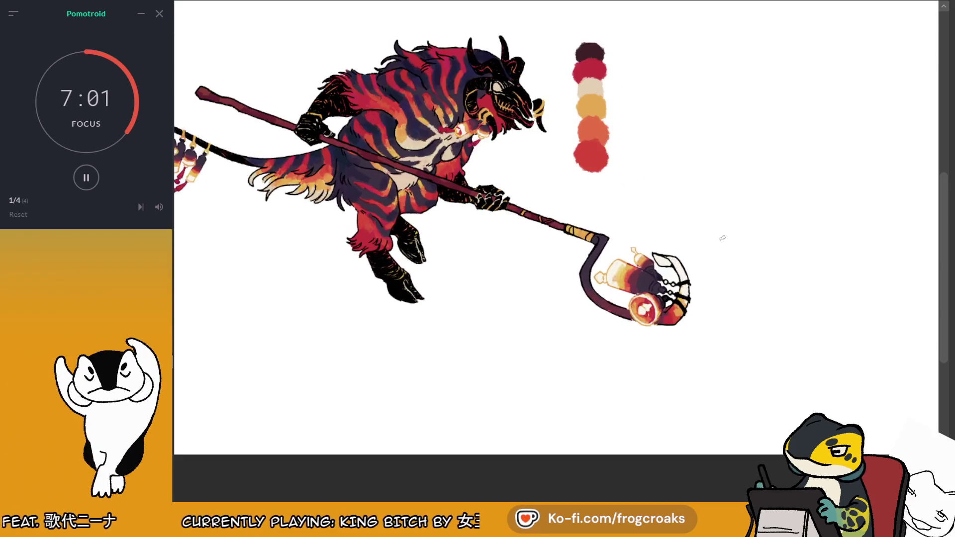
pyautogui.scroll(-2, 676, 205)
pyautogui.scroll(2, 619, 170)
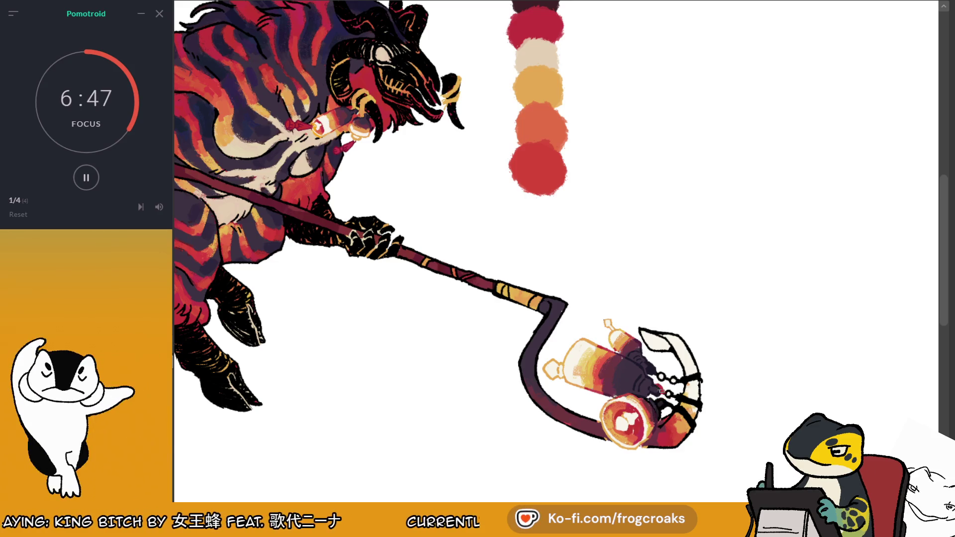
pyautogui.moveTo(668, 394)
pyautogui.mouseDown()
pyautogui.moveTo(699, 404)
pyautogui.moveTo(657, 376)
pyautogui.mouseUp()
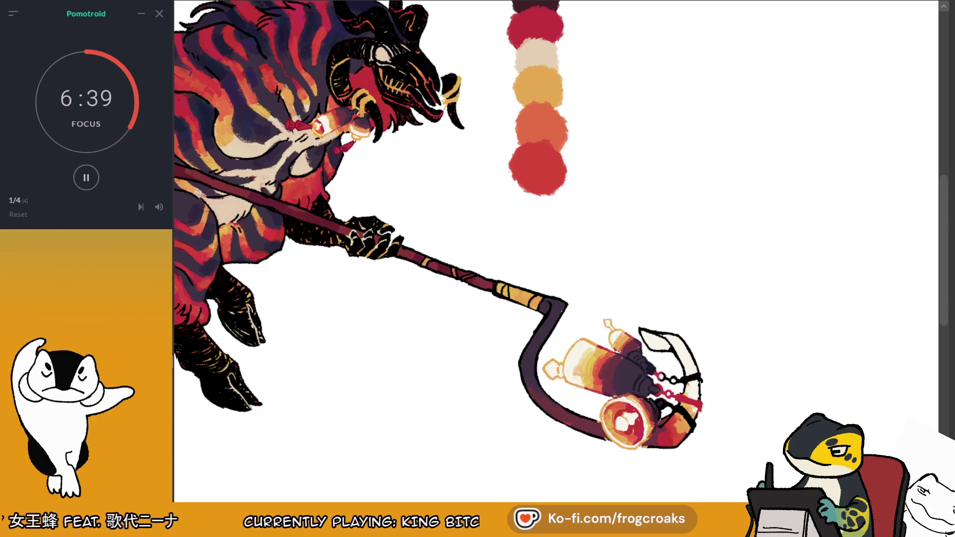
pyautogui.press('m')
pyautogui.scroll(3, 557, 249)
pyautogui.scroll(3, 556, 251)
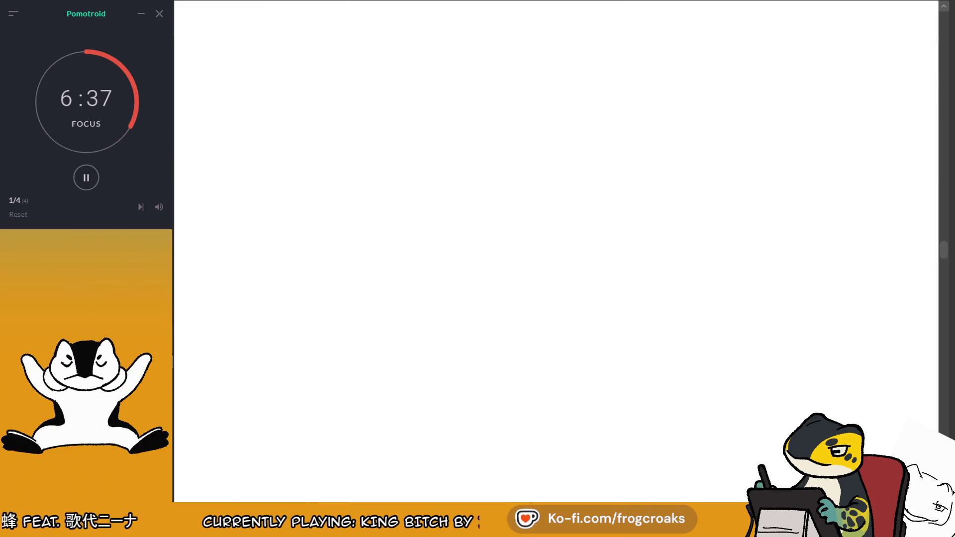
# Step: Recolour the lantern chain, the line above it and the hook's top band red
pyautogui.scroll(-2, 475, 85)
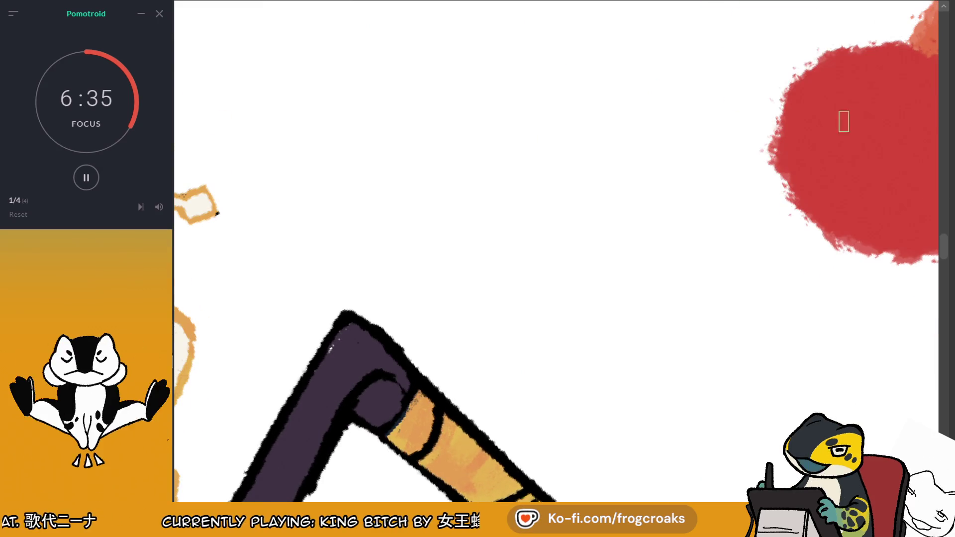
pyautogui.scroll(-4, 475, 84)
pyautogui.scroll(1, 399, 112)
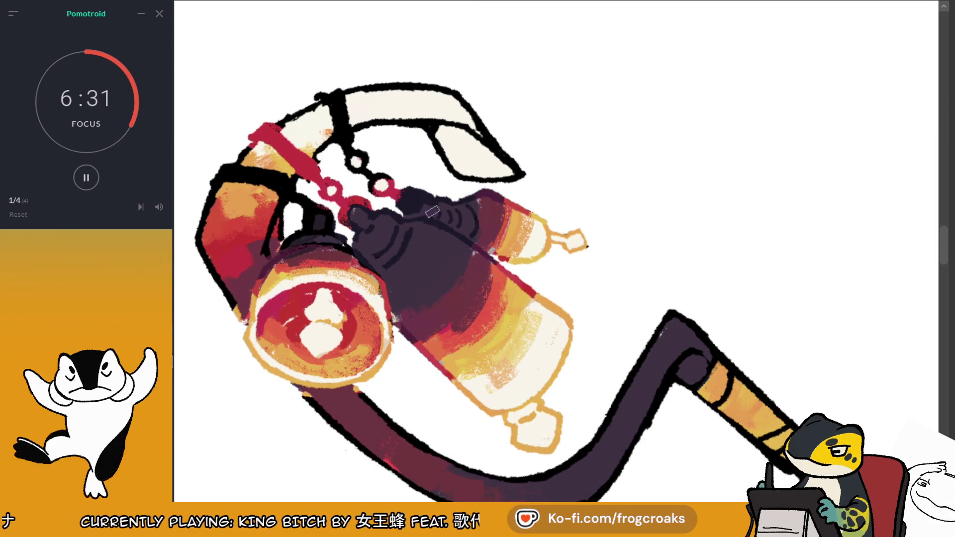
pyautogui.moveTo(396, 189); pyautogui.dragTo(423, 210)
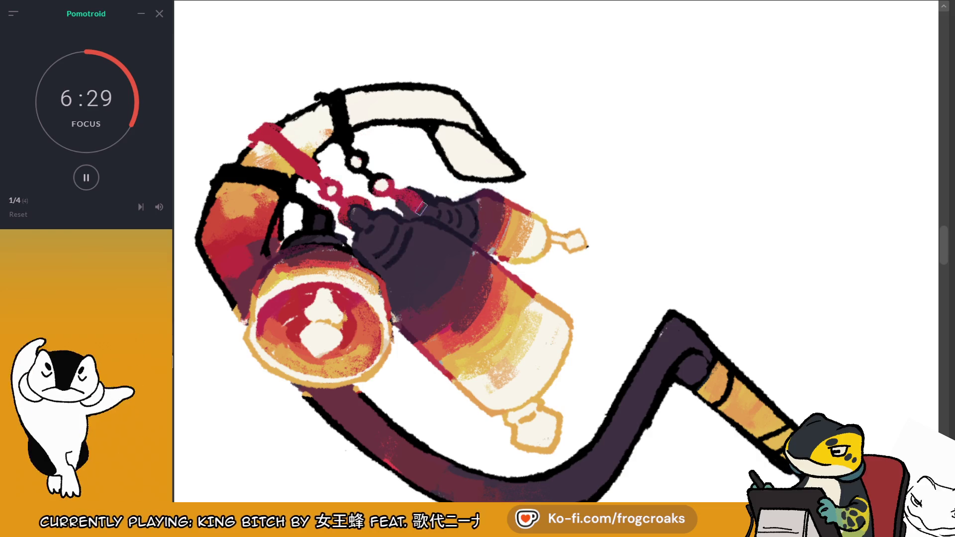
pyautogui.moveTo(356, 158); pyautogui.dragTo(331, 99)
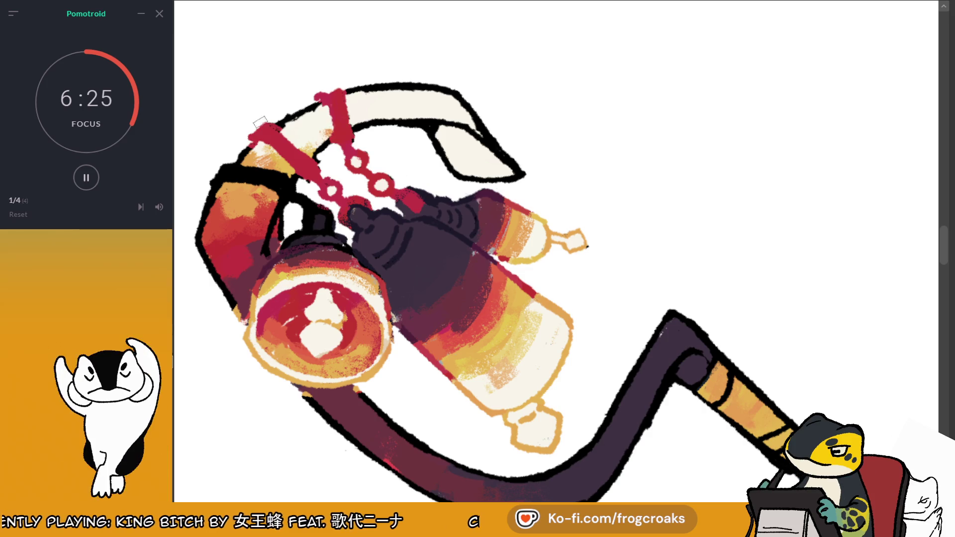
pyautogui.moveTo(228, 163); pyautogui.dragTo(294, 194)
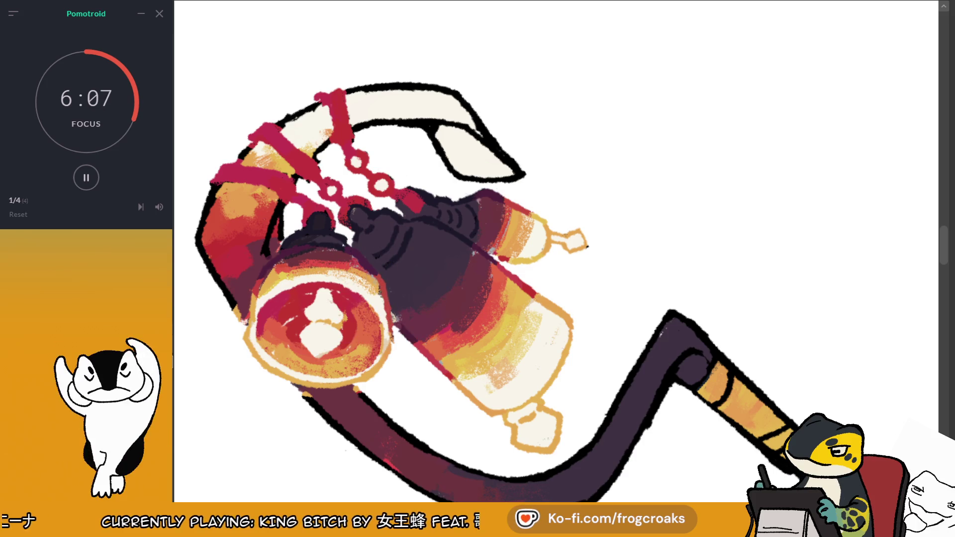
# Step: Repaint the orange wrap above the hook, sample a staff colour, then fit the drawing
pyautogui.press('m')
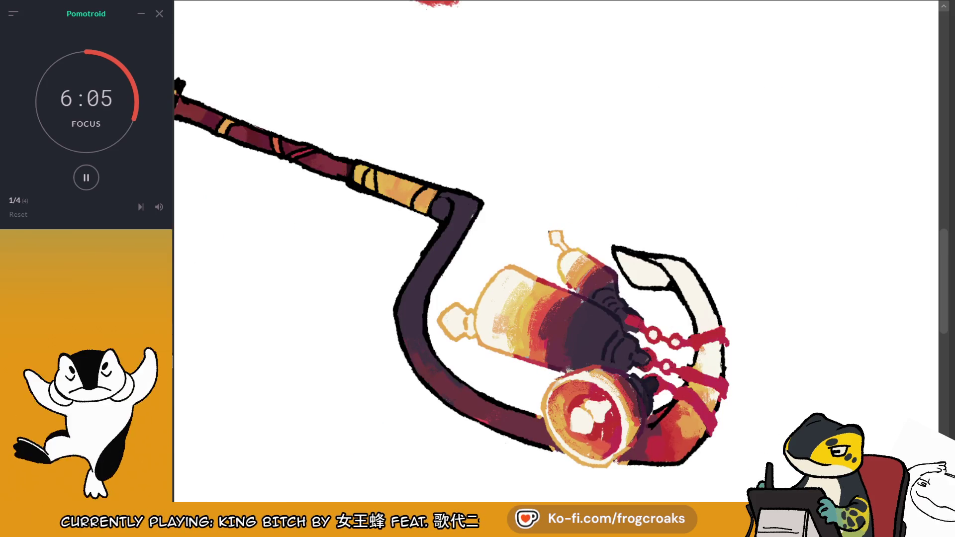
pyautogui.scroll(-5, 645, 170)
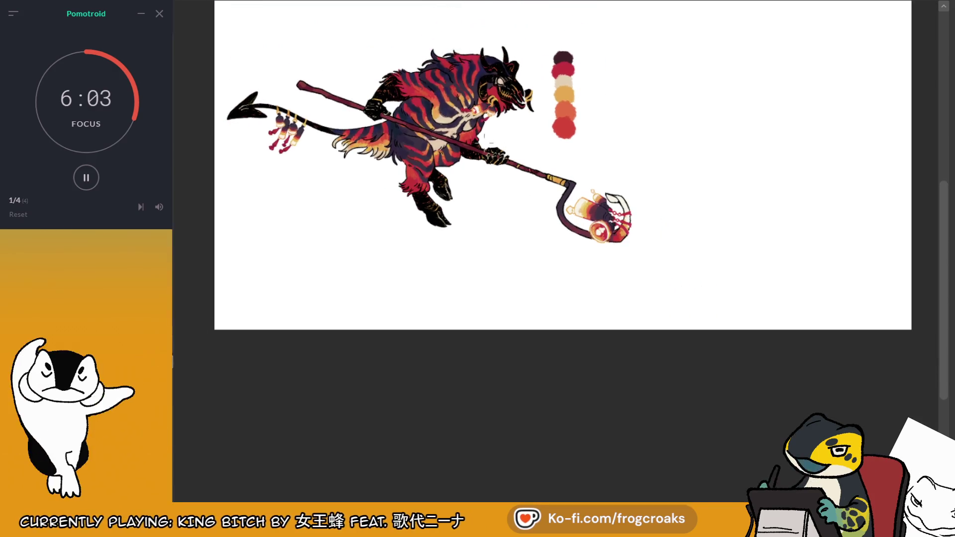
pyautogui.scroll(5, 495, 139)
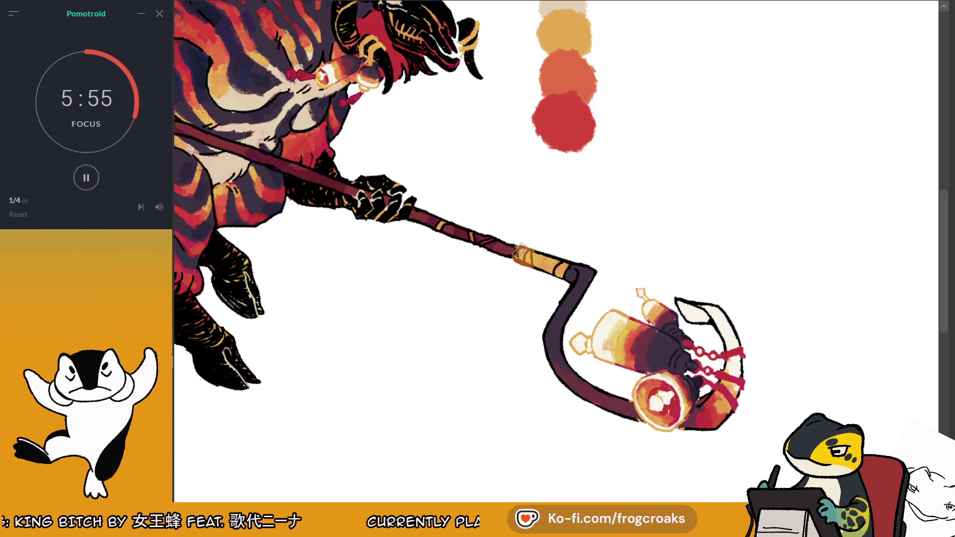
pyautogui.moveTo(544, 248)
pyautogui.mouseDown()
pyautogui.moveTo(522, 258)
pyautogui.moveTo(534, 271)
pyautogui.moveTo(568, 271)
pyautogui.mouseUp()
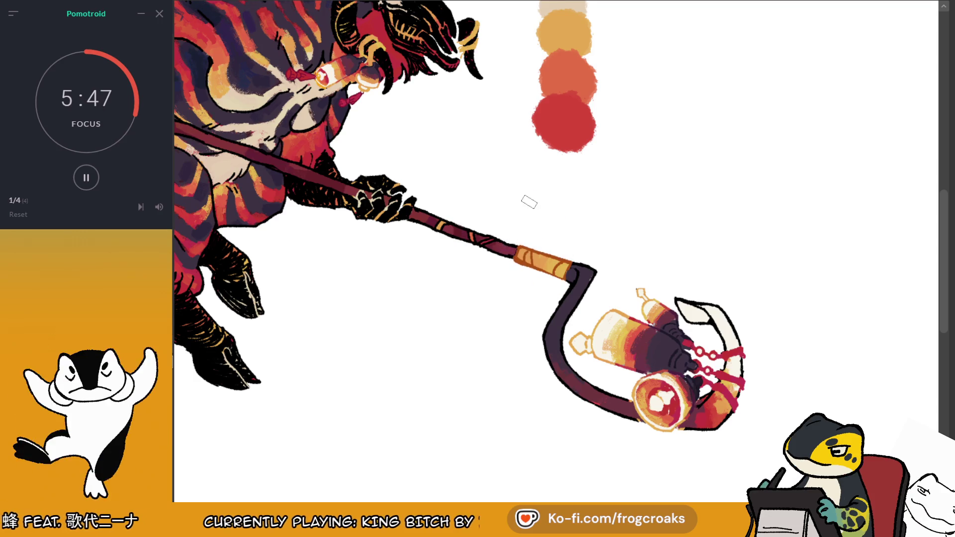
pyautogui.keyDown('ctrl'); pyautogui.click(440, 225); pyautogui.keyUp('ctrl')
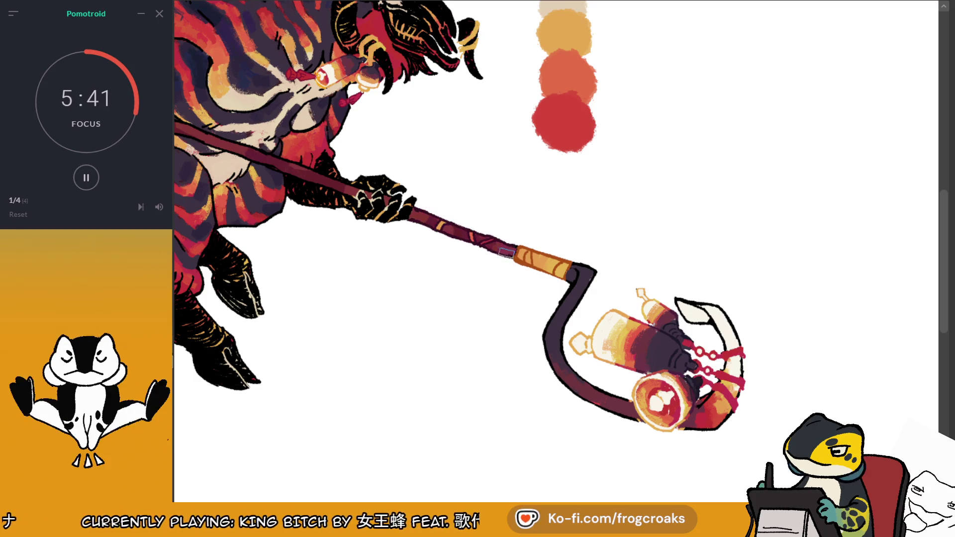
pyautogui.hotkey('ctrl', '0')
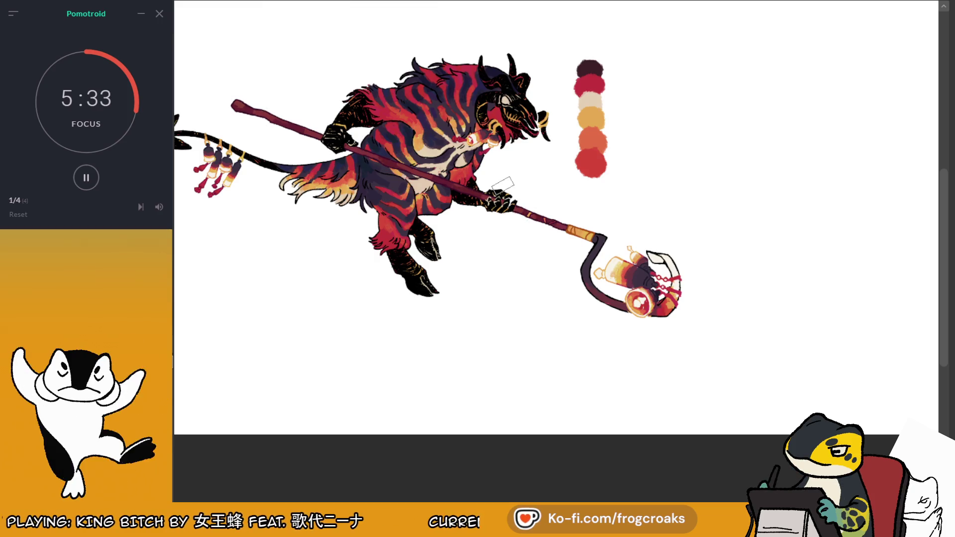
# Step: Sample the orange palette swatch and paint it over the lantern's top outline
pyautogui.scroll(3, 654, 187)
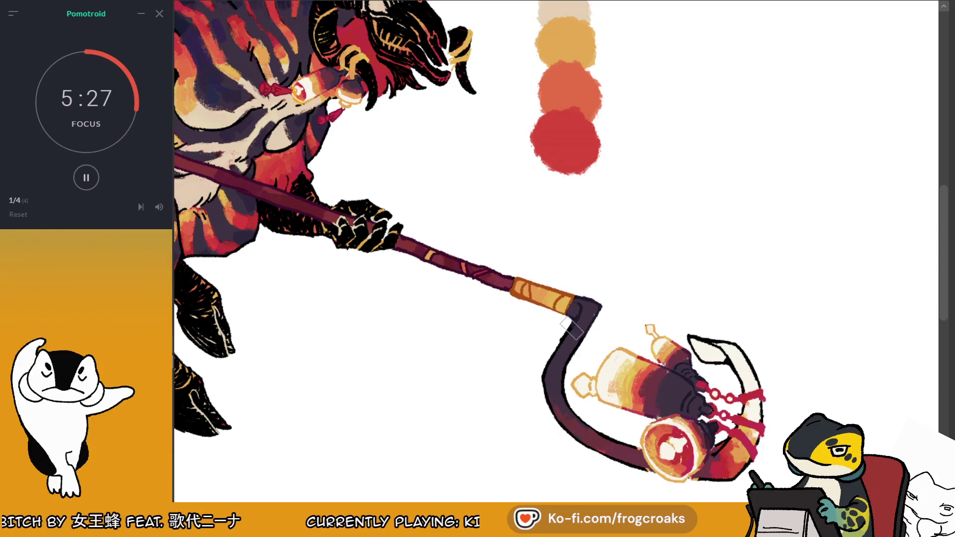
pyautogui.keyDown('ctrl'); pyautogui.click(665, 361); pyautogui.keyUp('ctrl')
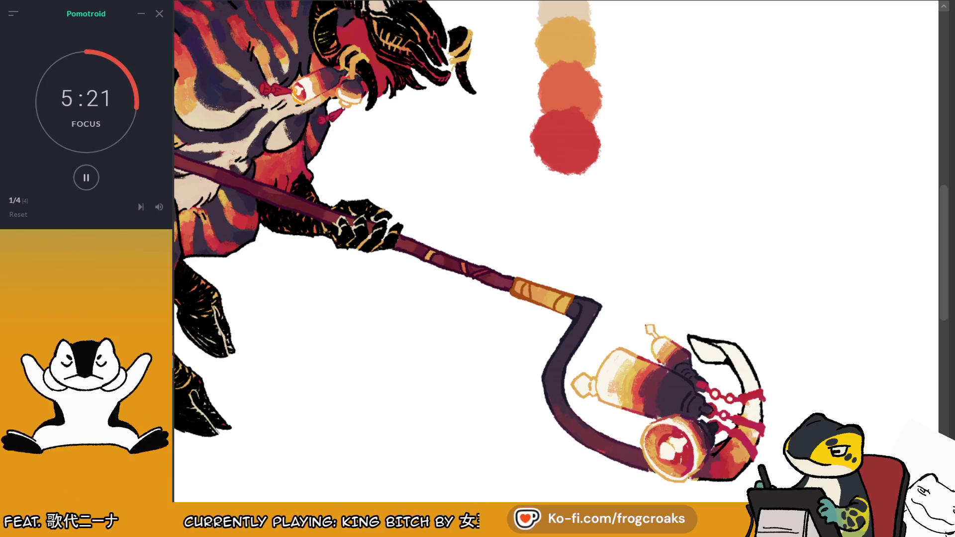
pyautogui.keyDown('ctrl'); pyautogui.click(653, 364); pyautogui.keyUp('ctrl')
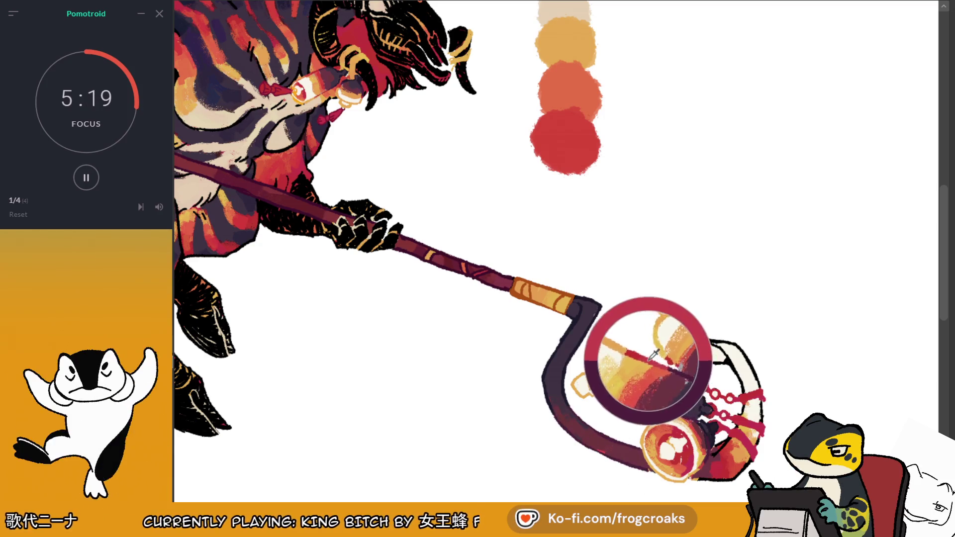
pyautogui.keyDown('ctrl'); pyautogui.click(639, 362); pyautogui.keyUp('ctrl')
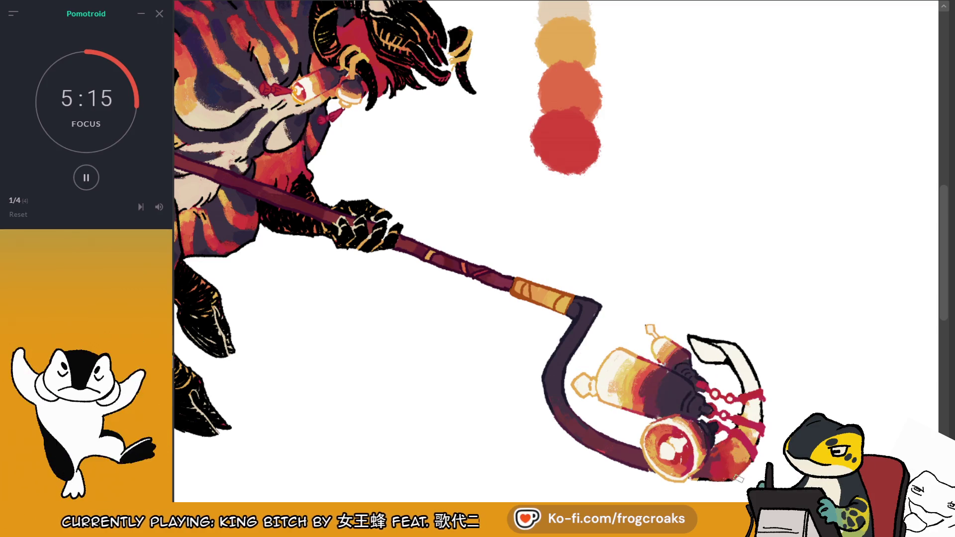
pyautogui.keyDown('ctrl'); pyautogui.click(674, 336); pyautogui.keyUp('ctrl')
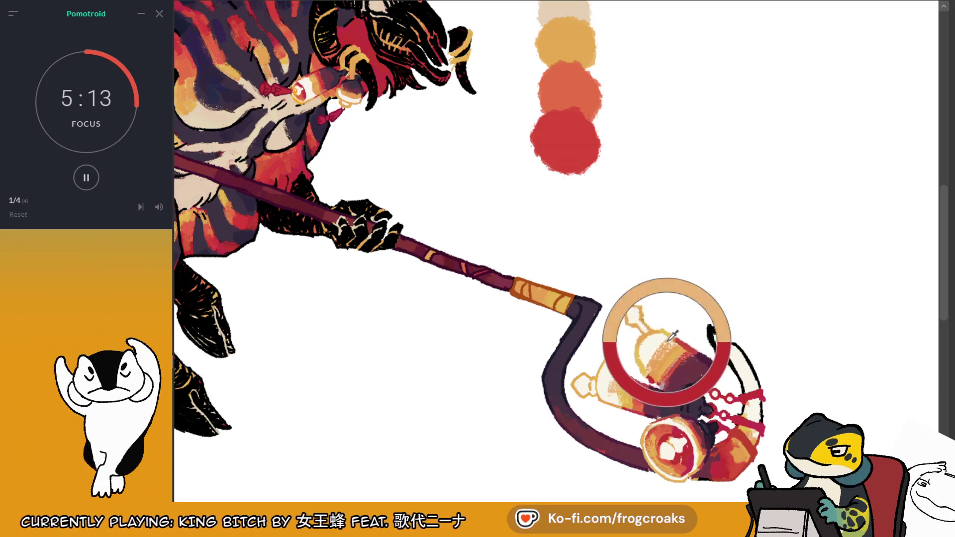
pyautogui.keyDown('ctrl'); pyautogui.click(549, 71); pyautogui.keyUp('ctrl')
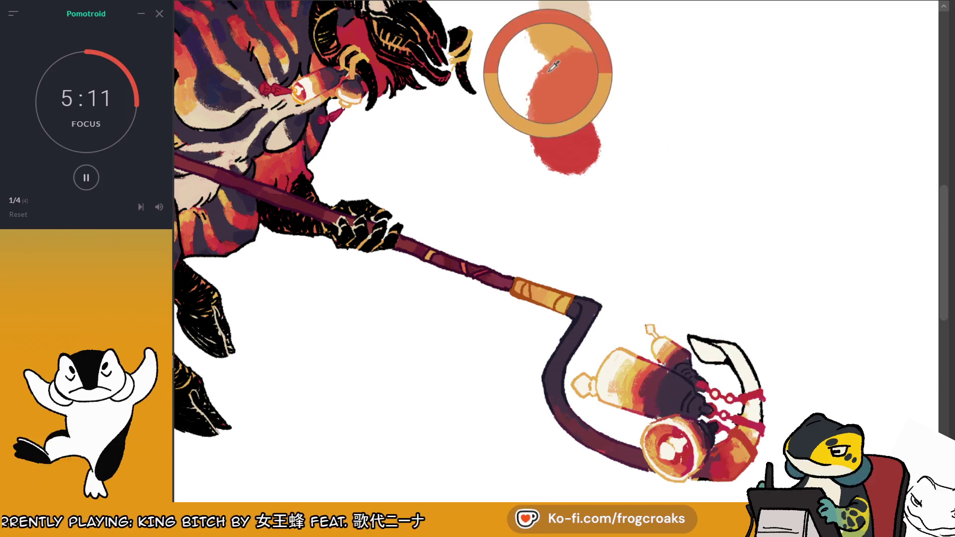
pyautogui.moveTo(699, 340)
pyautogui.mouseDown()
pyautogui.moveTo(723, 367)
pyautogui.moveTo(738, 358)
pyautogui.moveTo(746, 393)
pyautogui.moveTo(733, 350)
pyautogui.moveTo(721, 370)
pyautogui.moveTo(699, 338)
pyautogui.moveTo(728, 366)
pyautogui.mouseUp()
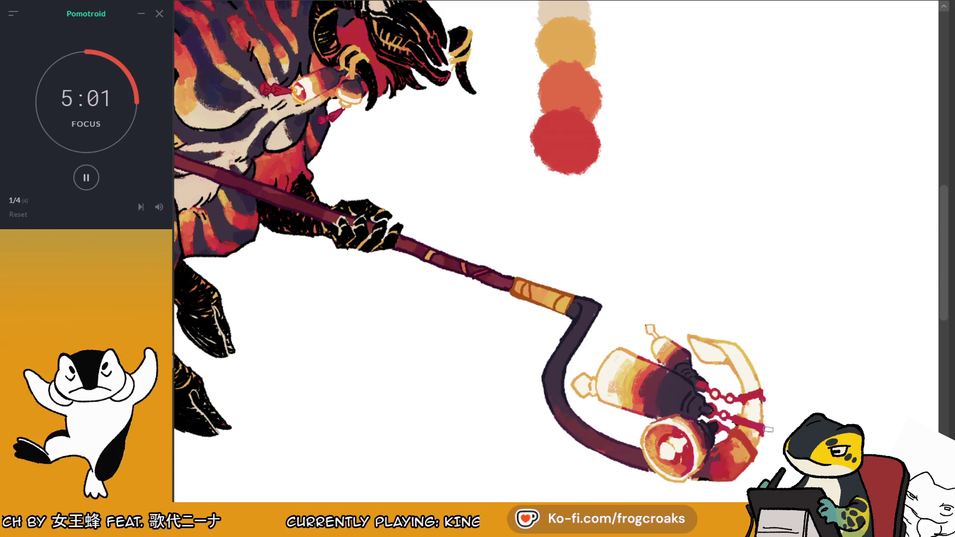
pyautogui.scroll(-5, 769, 430)
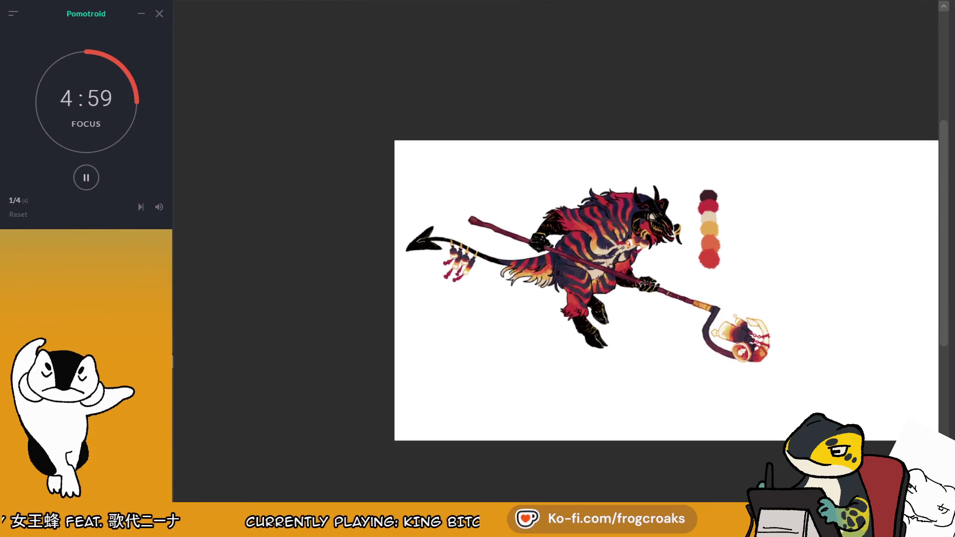
# Step: Zoom out to the whole drawing and preview the staff and tail bottles in greyscale
pyautogui.scroll(5, 501, 258)
pyautogui.scroll(-4, 721, 298)
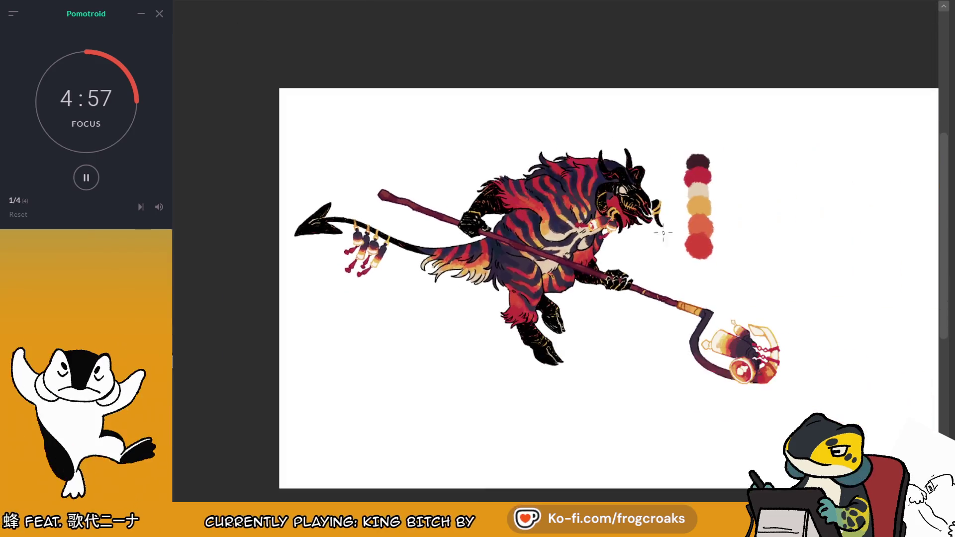
pyautogui.scroll(2, 754, 296)
pyautogui.scroll(-2, 753, 297)
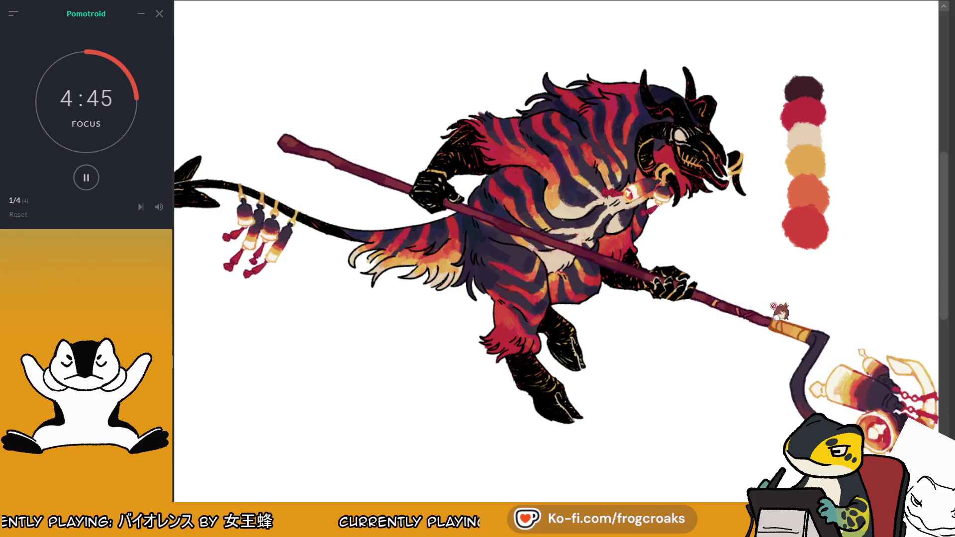
pyautogui.hotkey('ctrl', '-')
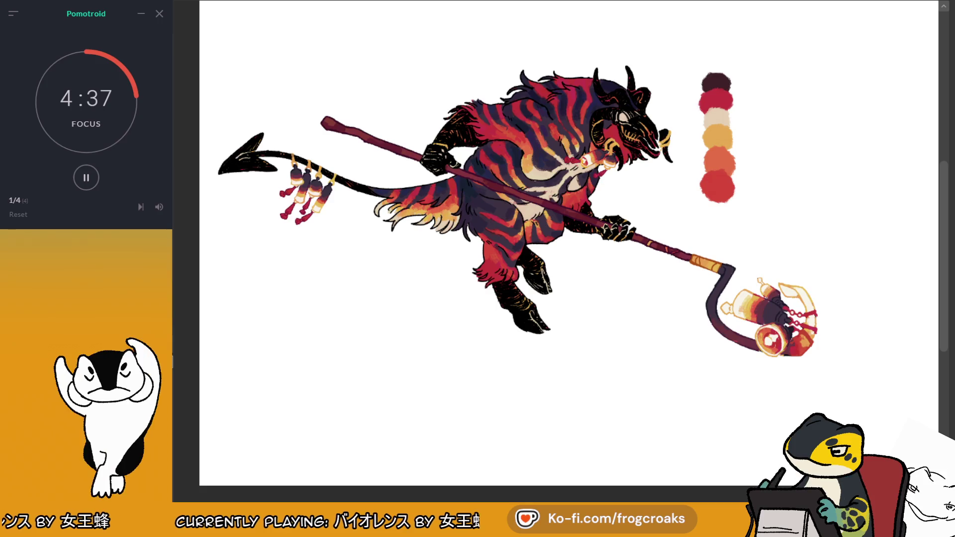
pyautogui.hscroll(2, 556, 243)
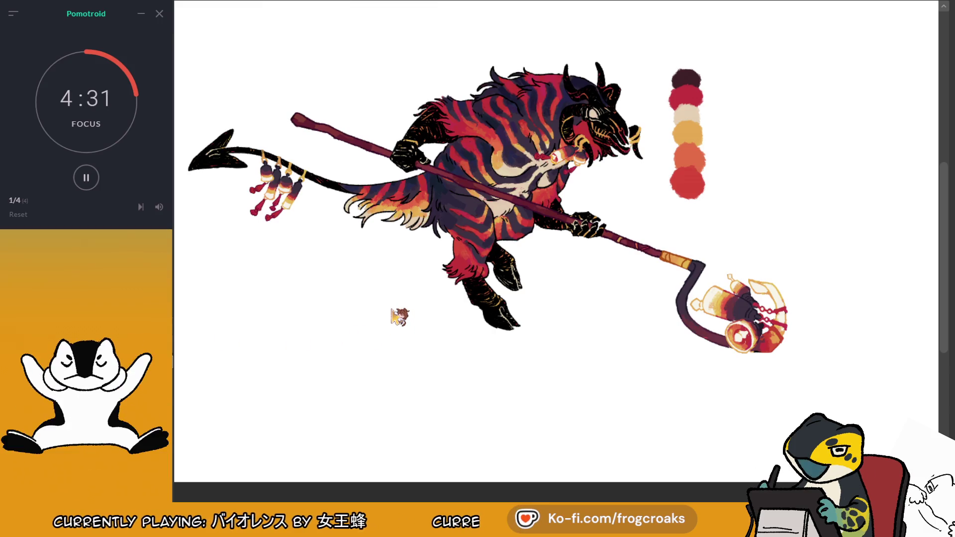
pyautogui.hotkey('ctrl', 'z')
# Step: Restore their colour and shift the staff, bottles and lantern to purple and yellow
pyautogui.scroll(-3, 788, 102)
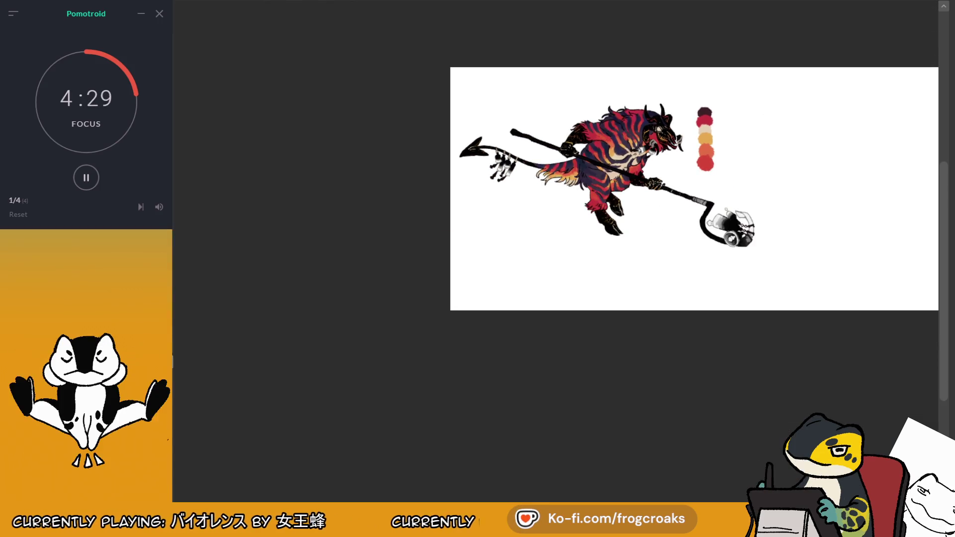
pyautogui.hotkey('ctrl', 'shift', 'z')
pyautogui.scroll(3, 834, 153)
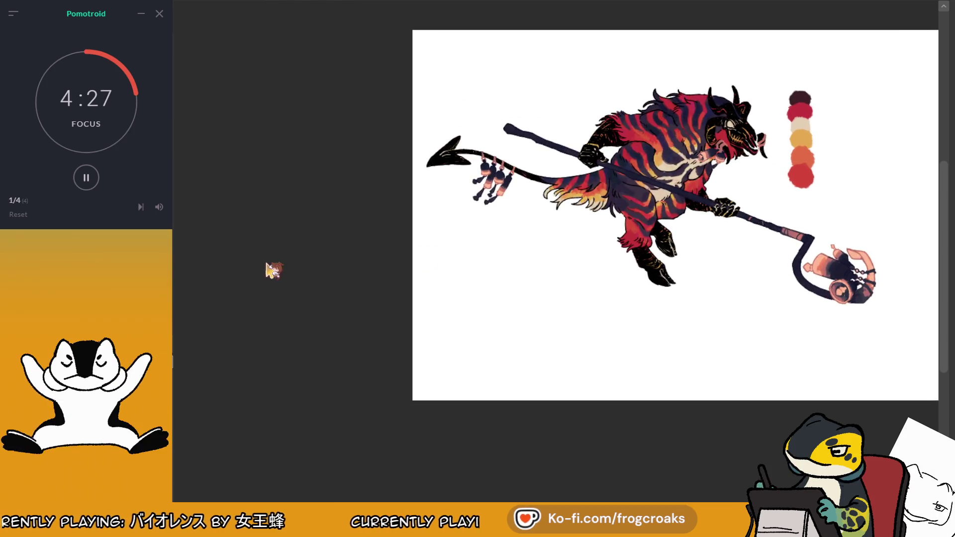
pyautogui.hotkey('ctrl', 'shift', 'z')
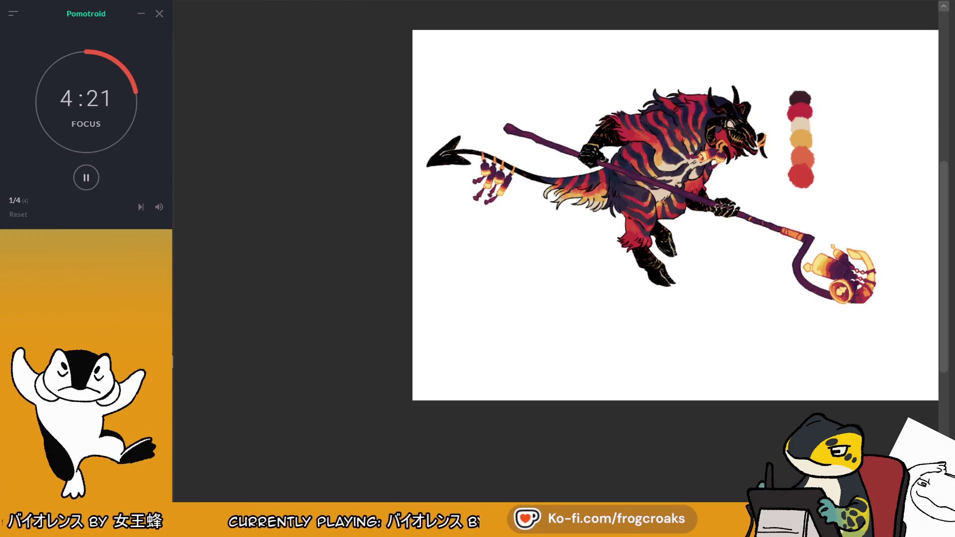
# Step: Try red, then muted brown and pink hues on the staff, bottles and lantern
pyautogui.hotkey('ctrl', 'shift', 'z')
pyautogui.hotkey('ctrl', 'z')
pyautogui.hotkey('ctrl', 'z')
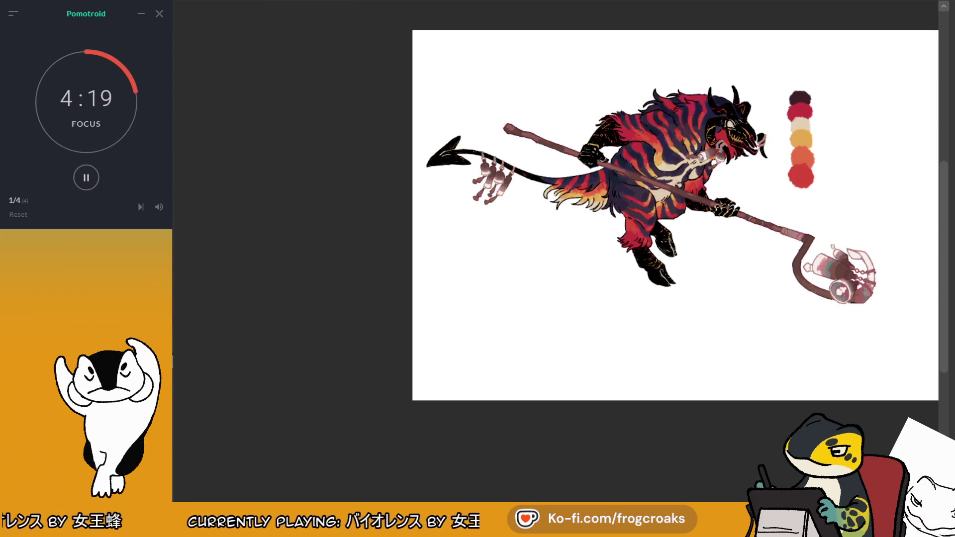
pyautogui.hotkey('ctrl', 'z')
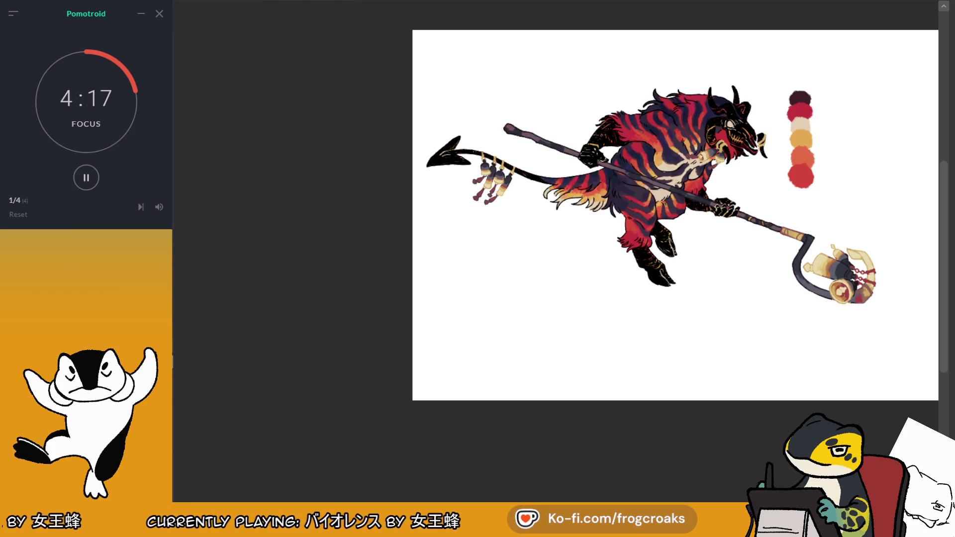
pyautogui.scroll(2, 866, 225)
pyautogui.scroll(1, 866, 226)
pyautogui.scroll(-3, 841, 153)
pyautogui.scroll(1, 841, 153)
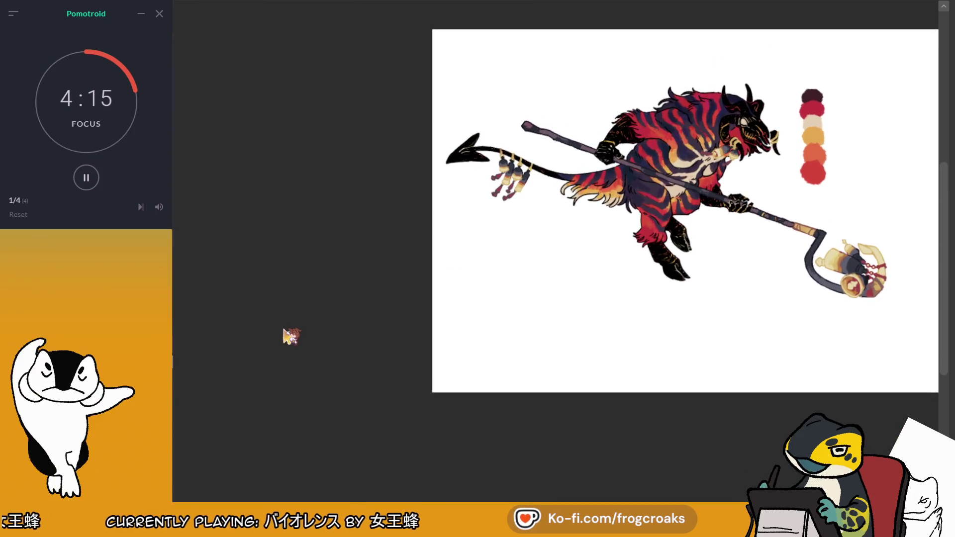
# Step: Cycle the staff through teal, grey-olive, pink and red-teal colour variants
pyautogui.hotkey('ctrl', 'z')
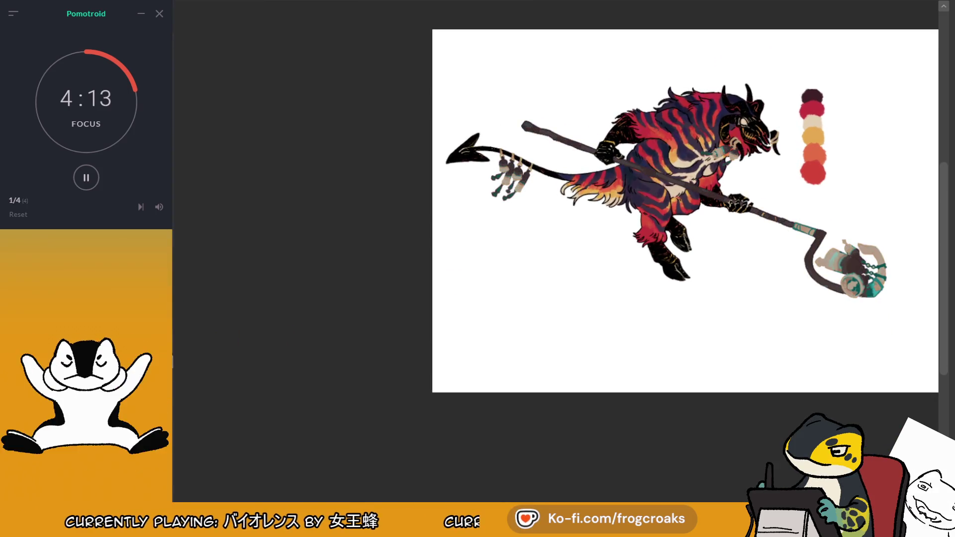
pyautogui.hotkey('ctrl', 'z')
pyautogui.hotkey('ctrl', 'y')
pyautogui.hotkey('ctrl', 'z')
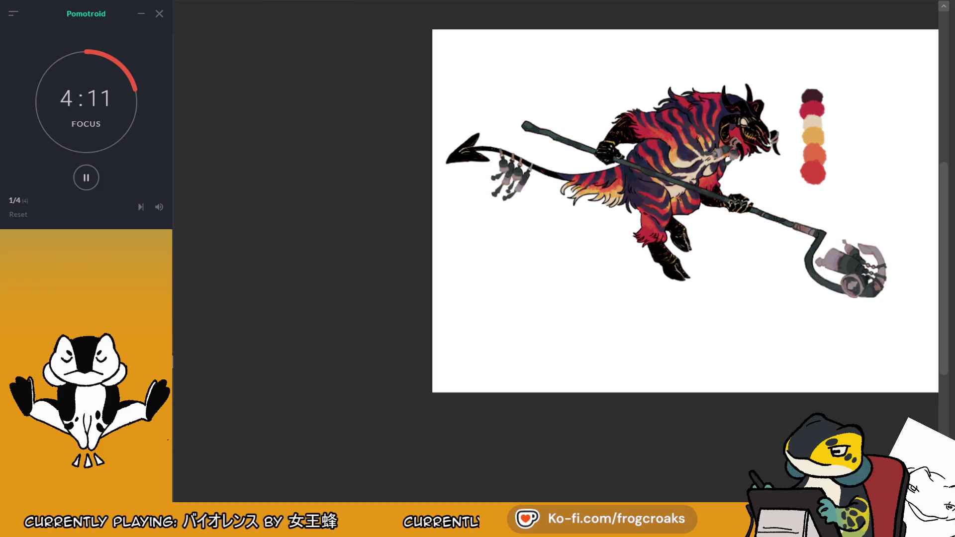
pyautogui.hotkey('ctrl', 'z')
pyautogui.hotkey('ctrl', 'z')
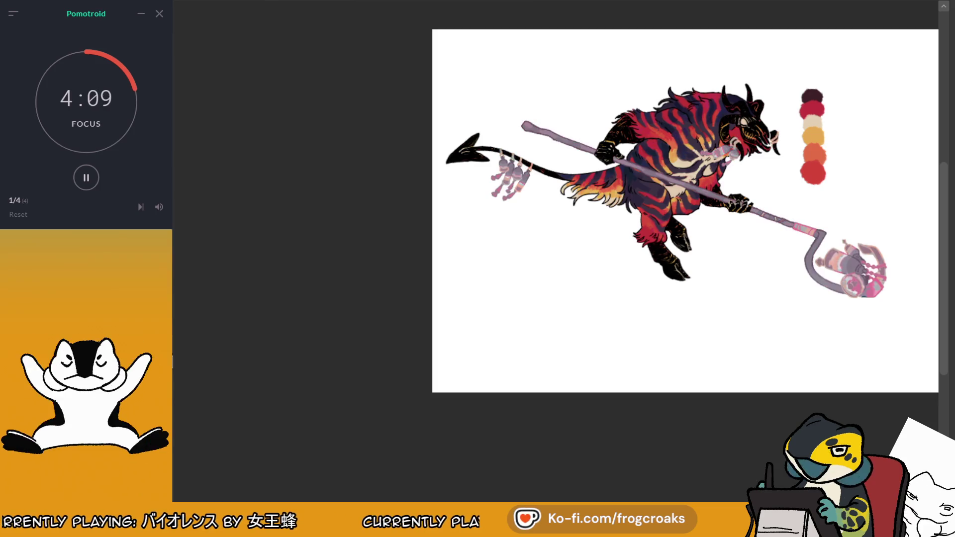
pyautogui.hotkey('ctrl', 'z')
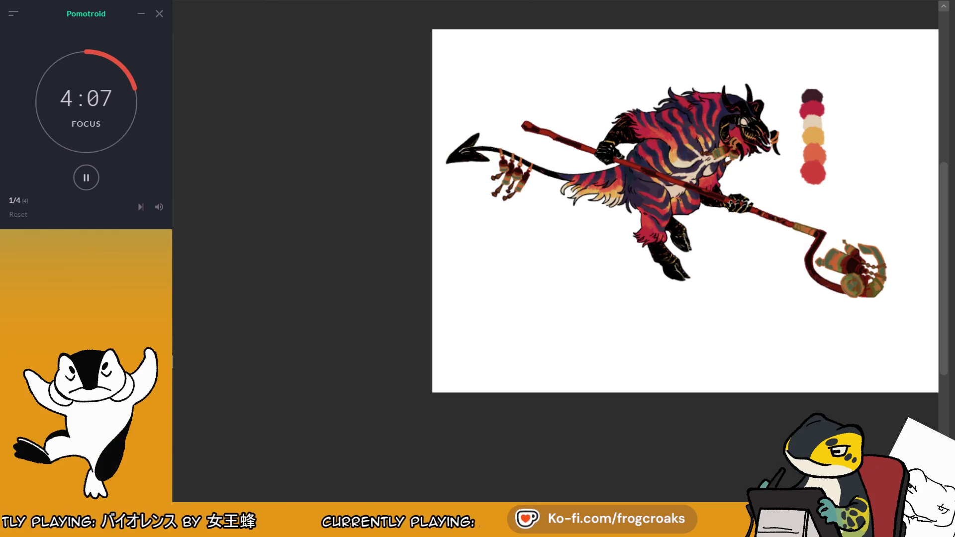
# Step: Try grey, blue, pale, pink and purple staff variants, then recolour lantern and bottles muted pink
pyautogui.hotkey('ctrl', 'z')
pyautogui.hotkey('ctrl', 'z')
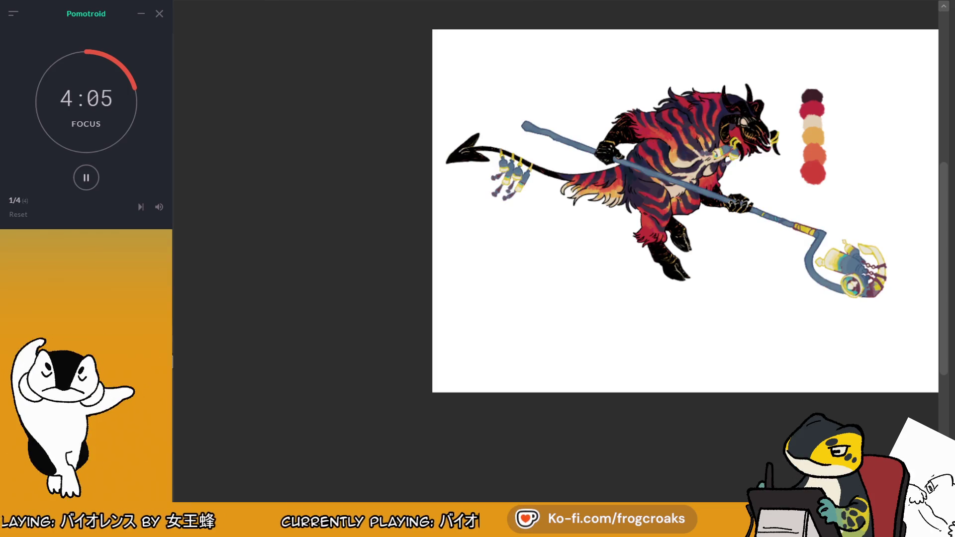
pyautogui.hotkey('ctrl', 'z')
pyautogui.hotkey('ctrl', 'z')
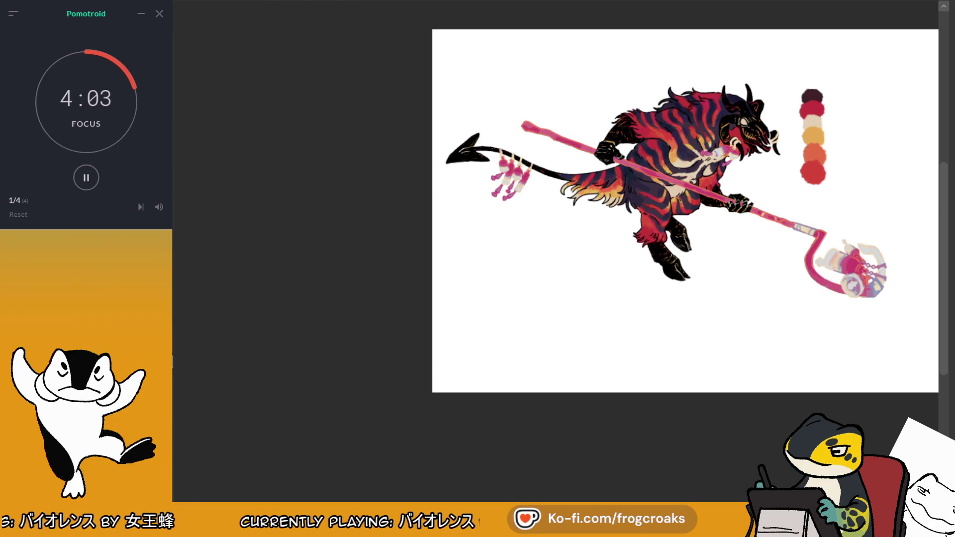
pyautogui.hotkey('ctrl', 'z')
pyautogui.hotkey('ctrl', 'z')
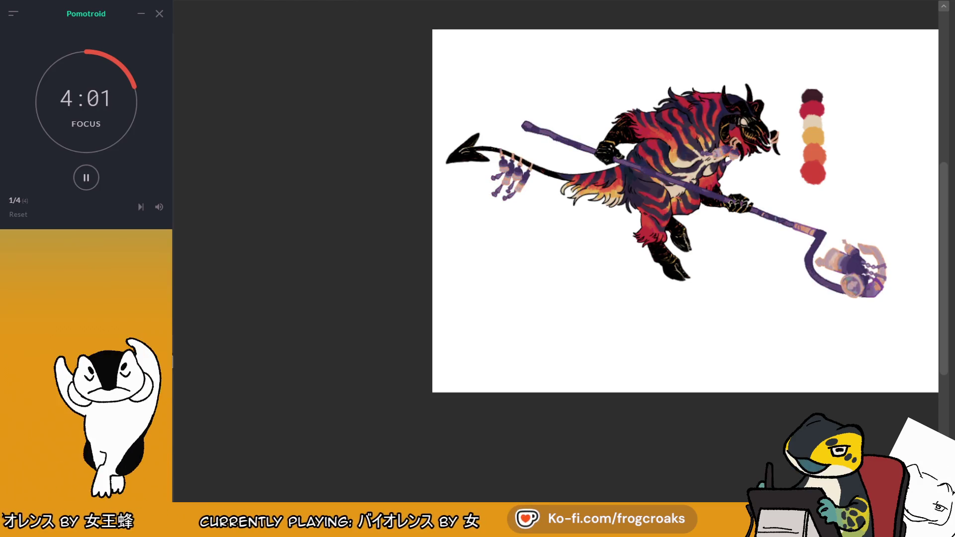
pyautogui.hotkey('ctrl', 'z')
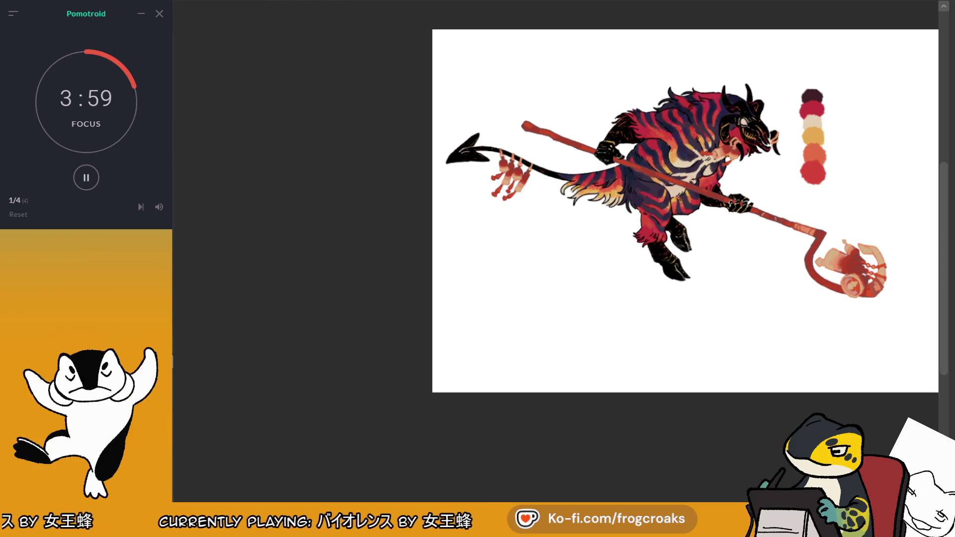
pyautogui.hotkey('ctrl', 'z')
pyautogui.hotkey('ctrl', 'z')
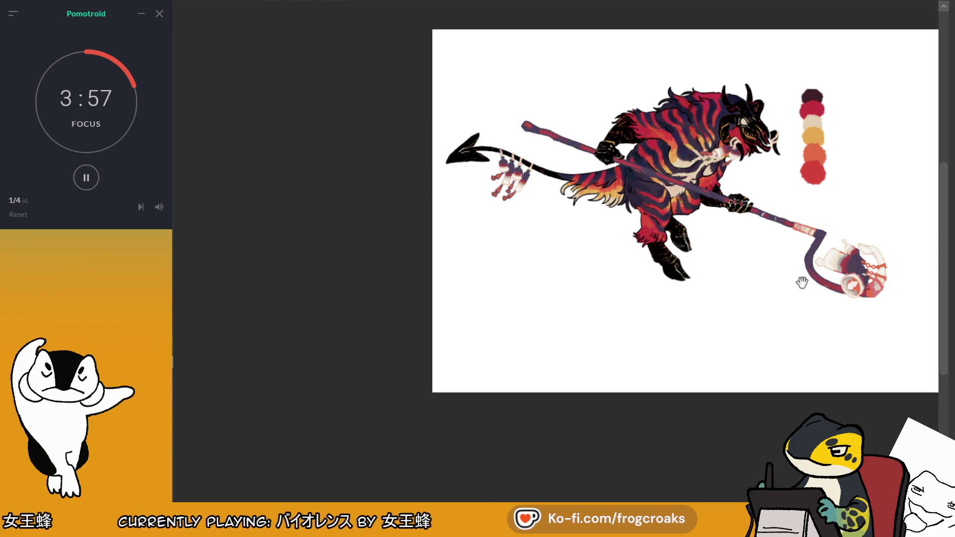
pyautogui.scroll(-2, 900, 309)
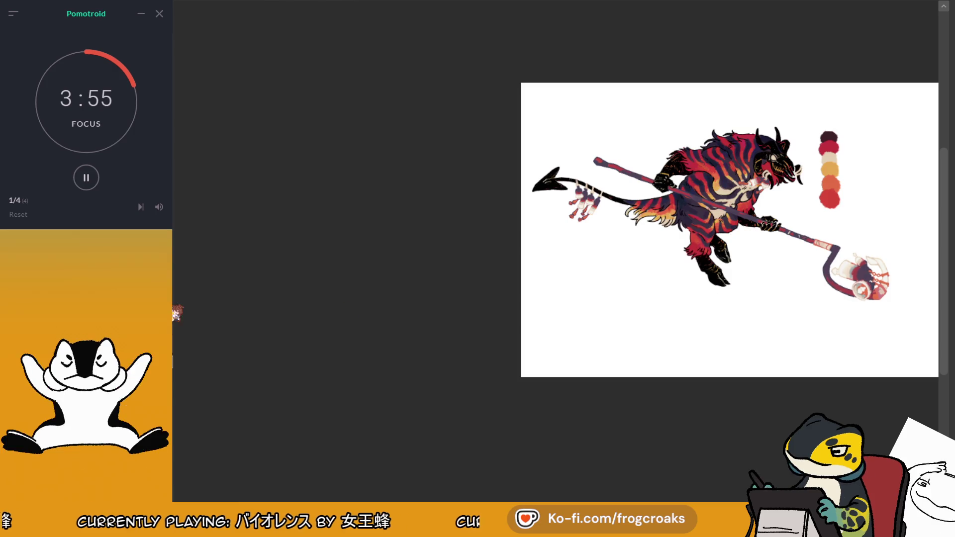
pyautogui.hotkey('ctrl', 'z')
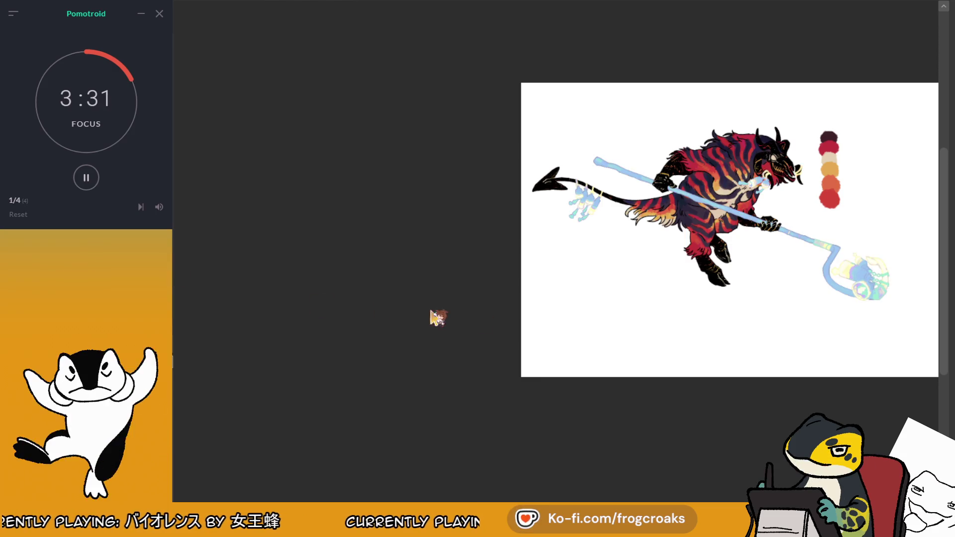
# Step: Review the staff, tail bottles and lantern back in dark purple with magenta-pink and cream accents
pyautogui.scroll(2, 769, 279)
pyautogui.scroll(2, 851, 268)
pyautogui.scroll(-3, 706, 241)
pyautogui.scroll(2, 706, 241)
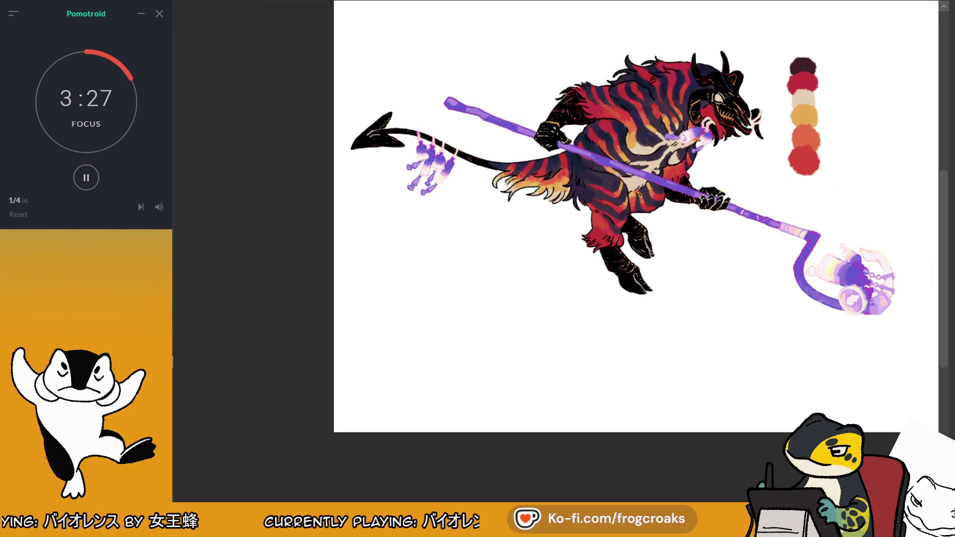
pyautogui.scroll(-1, 849, 143)
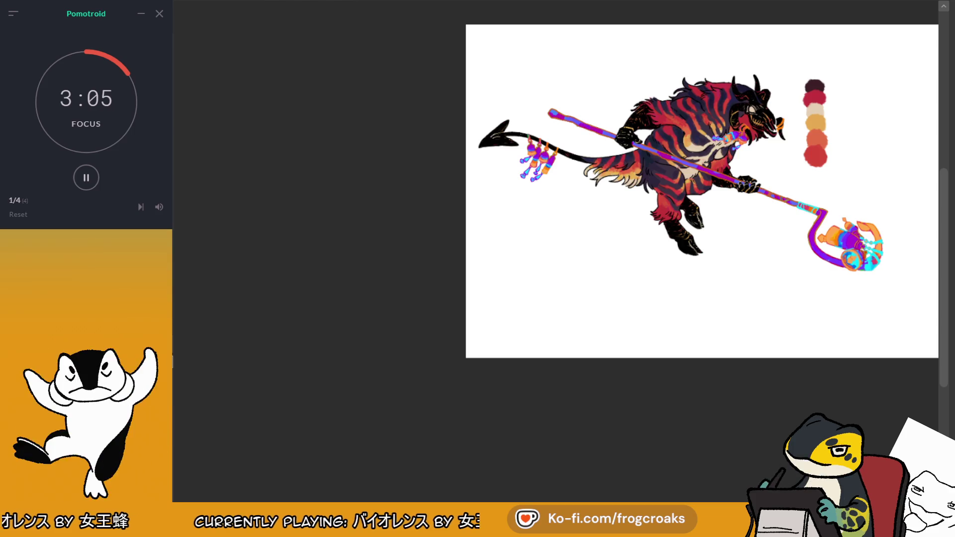
pyautogui.scroll(2, 873, 145)
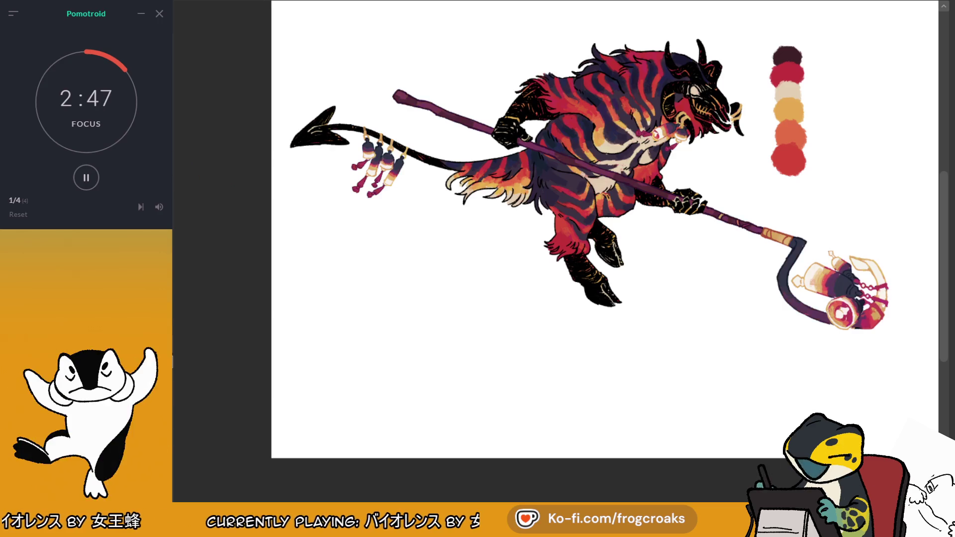
pyautogui.scroll(-3, 427, 213)
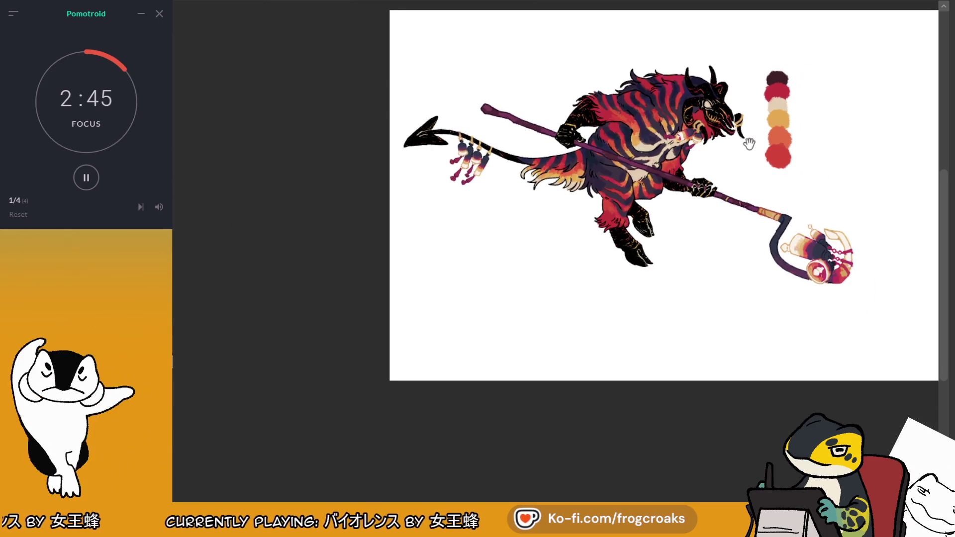
pyautogui.scroll(1, 619, 124)
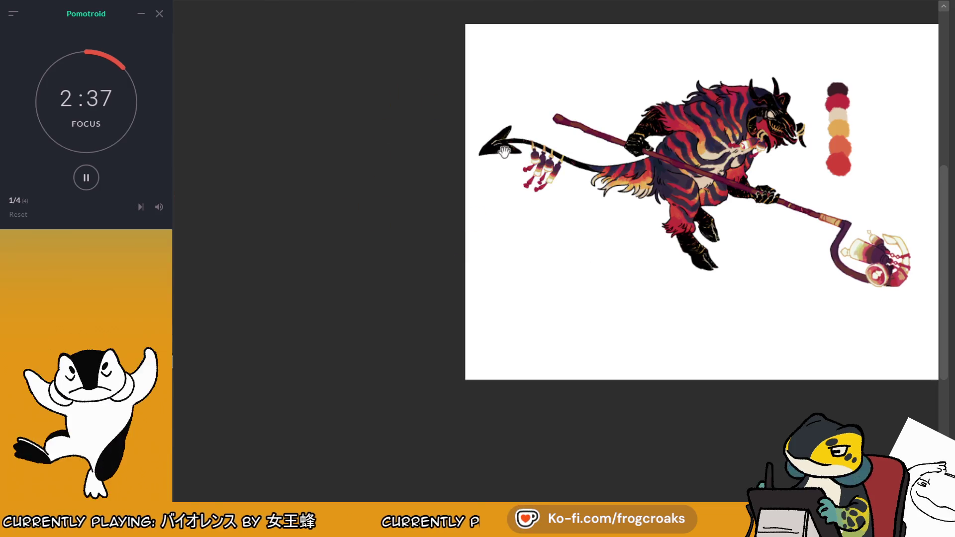
pyautogui.scroll(3, 888, 211)
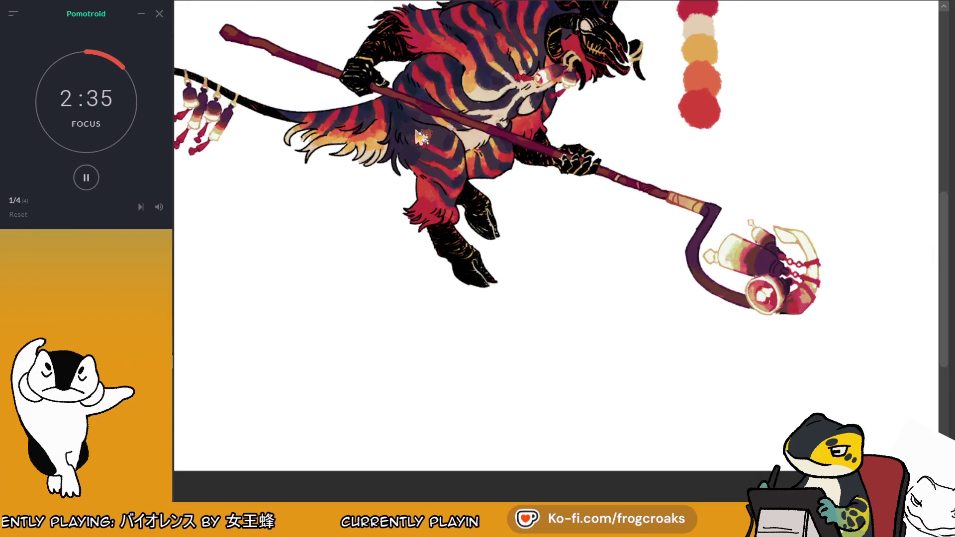
pyautogui.scroll(-3, 421, 142)
pyautogui.scroll(2, 421, 141)
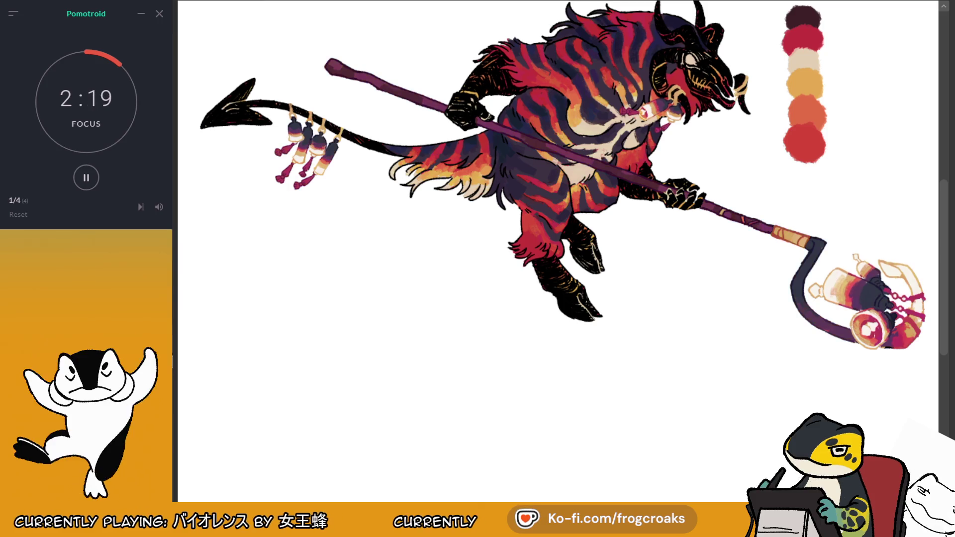
# Step: Step the staff and charms from vivid purple through brown-red to a muted brown-purple
pyautogui.scroll(-3, 800, 146)
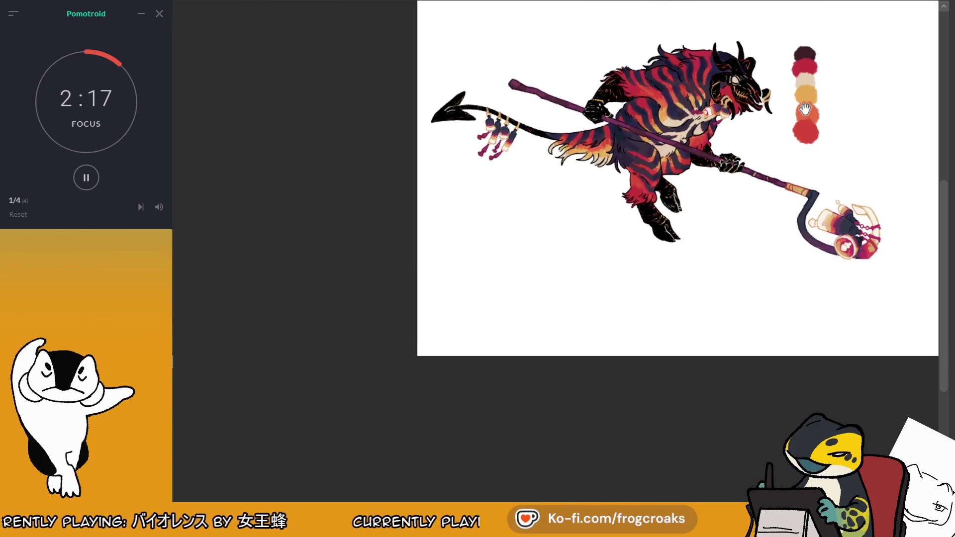
pyautogui.scroll(3, 812, 91)
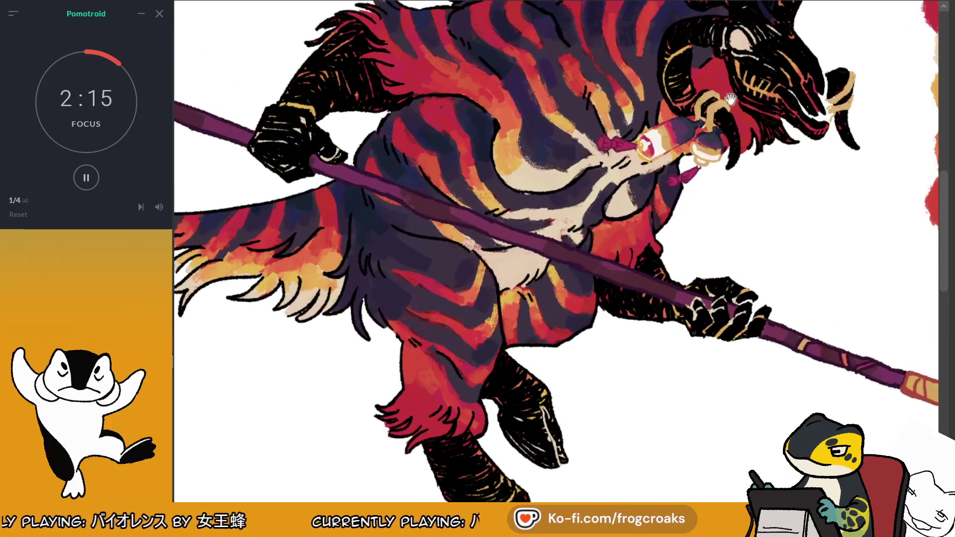
pyautogui.scroll(-2, 606, 145)
pyautogui.scroll(1, 605, 145)
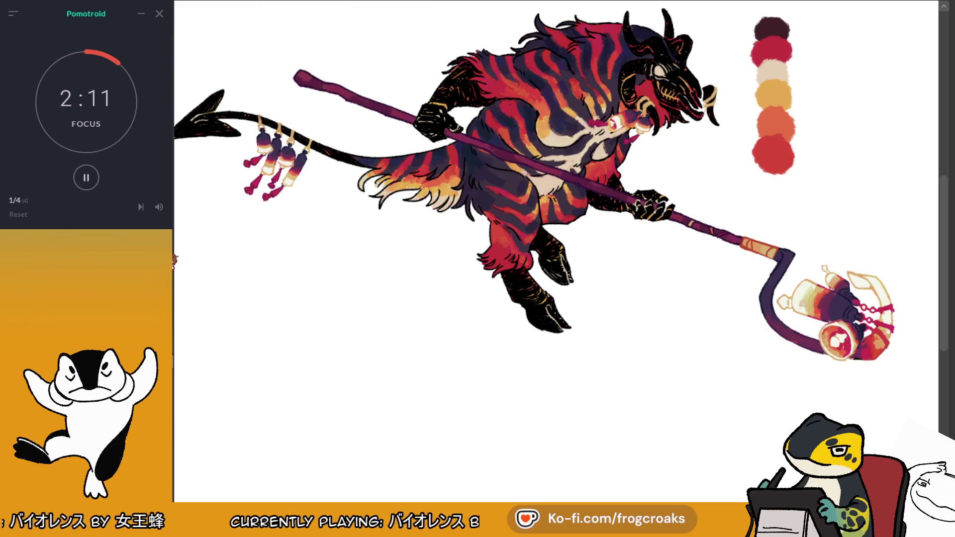
pyautogui.scroll(-1, 659, 162)
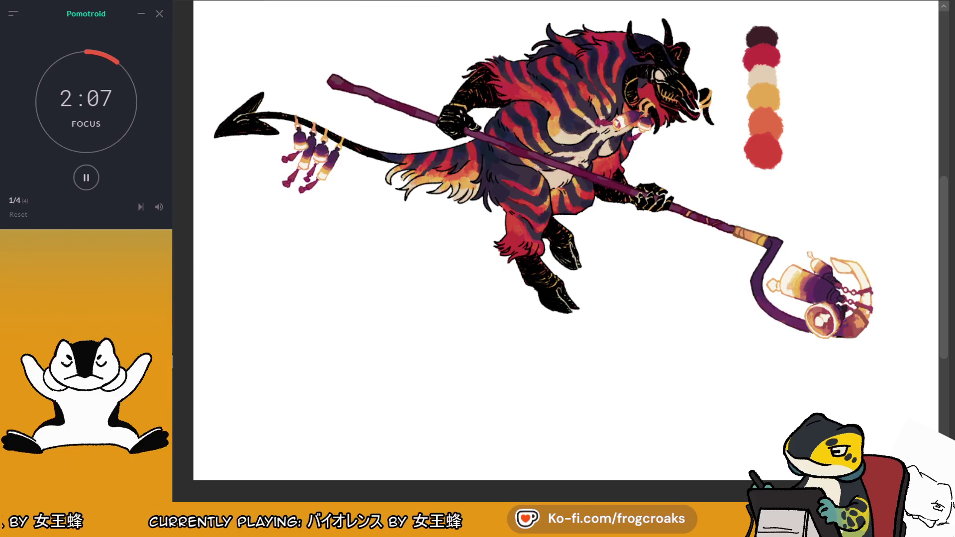
pyautogui.hotkey('ctrl', 'z')
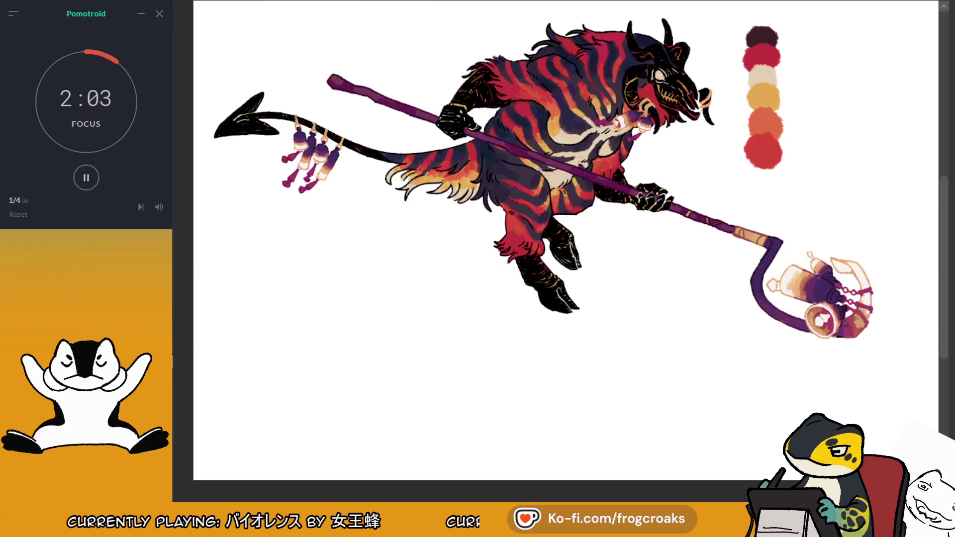
pyautogui.hotkey('ctrl', 'z')
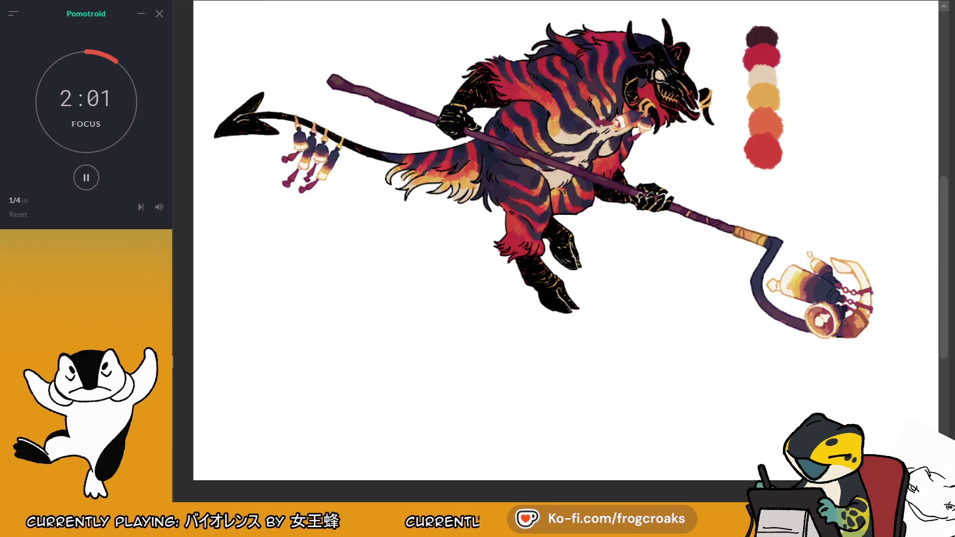
pyautogui.scroll(-3, 851, 102)
pyautogui.scroll(4, 848, 103)
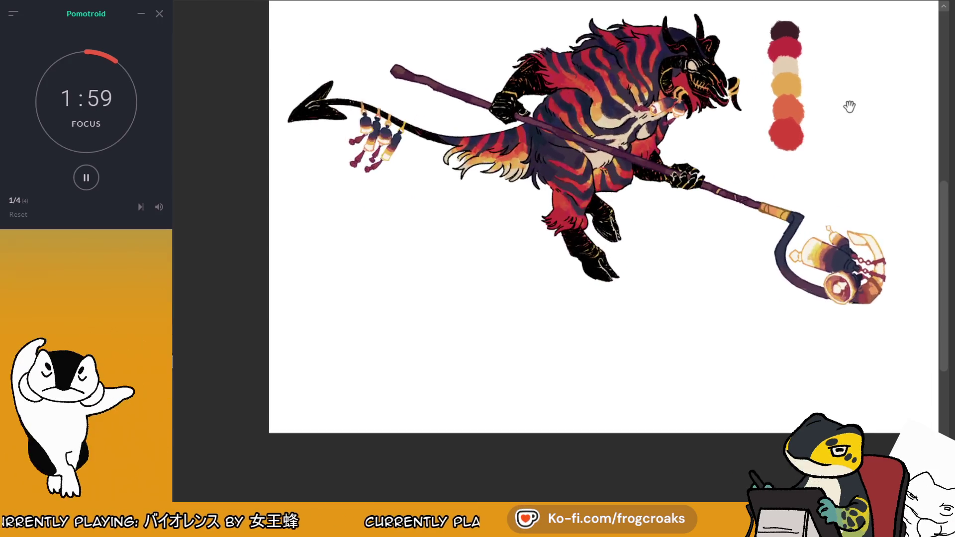
# Step: Try vivid magenta and dark maroon with orange-red, then settle on a pink staff with cyan charms
pyautogui.hotkey('ctrl', 'y')
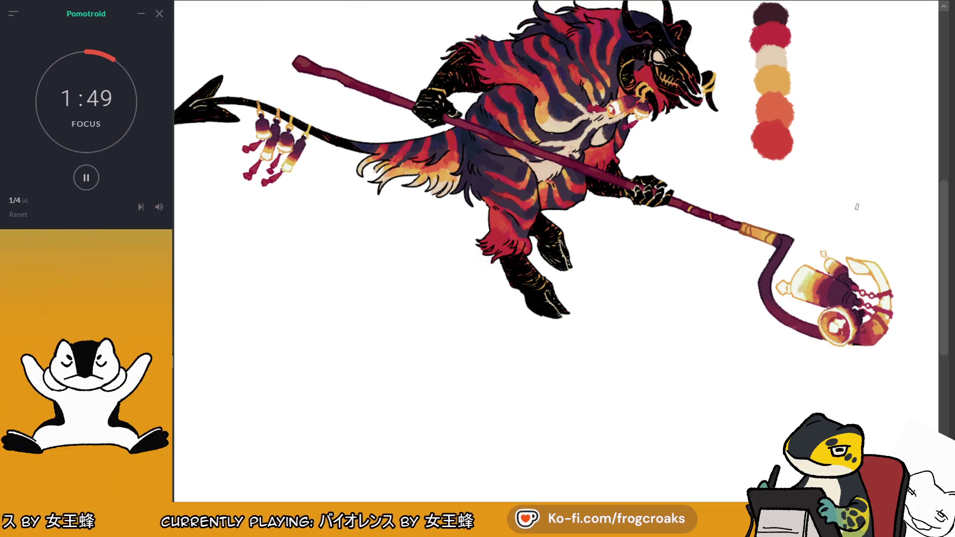
pyautogui.hotkey('ctrl', 'z')
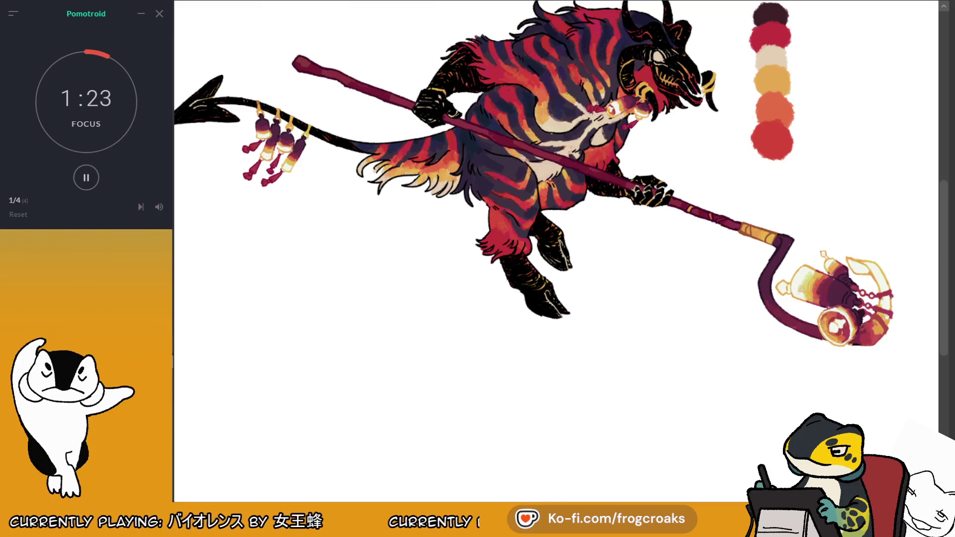
pyautogui.scroll(1, 851, 363)
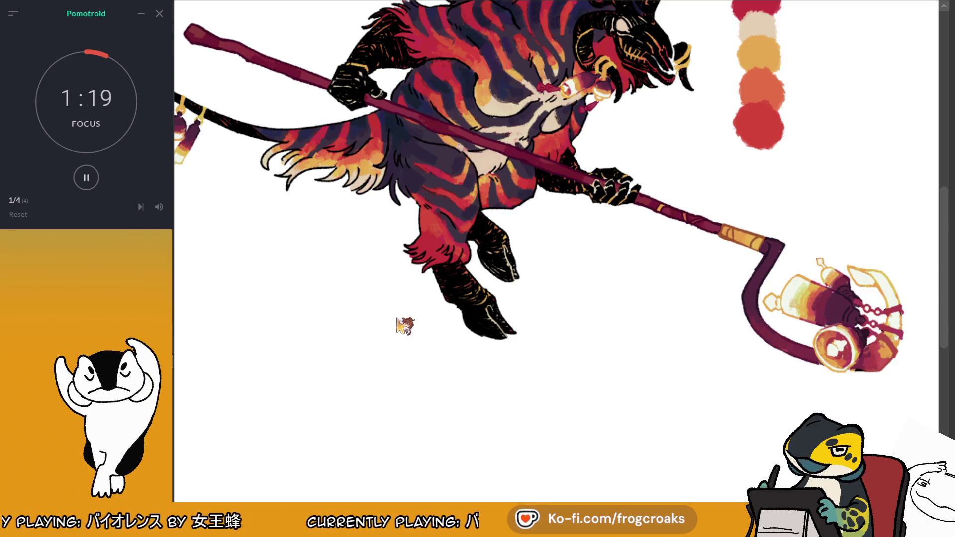
pyautogui.scroll(-1, 340, 202)
pyautogui.hotkey('ctrl', 'shift', 'z')
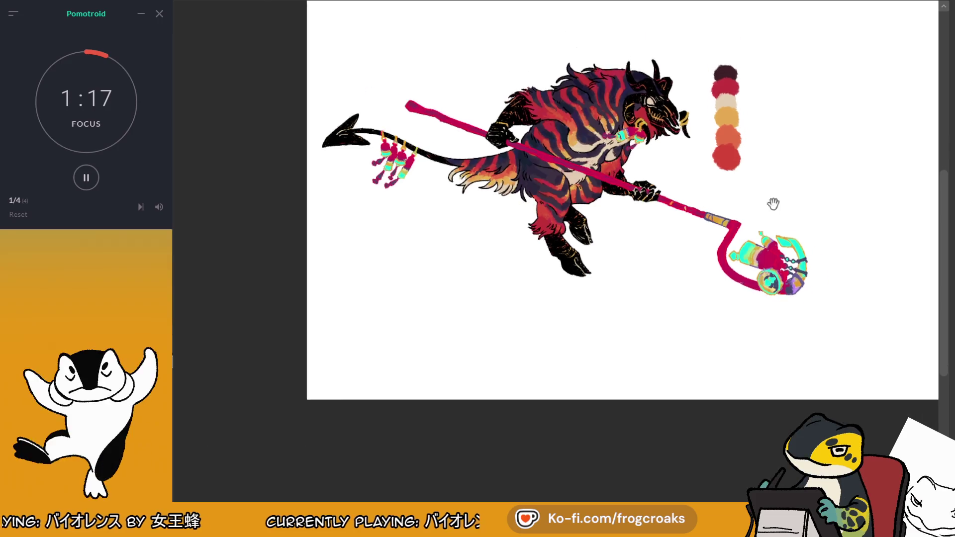
# Step: Try dark maroon, red-white, yellow-purple gradient, peach and navy-orange schemes on the staff and charms
pyautogui.scroll(-1, 761, 203)
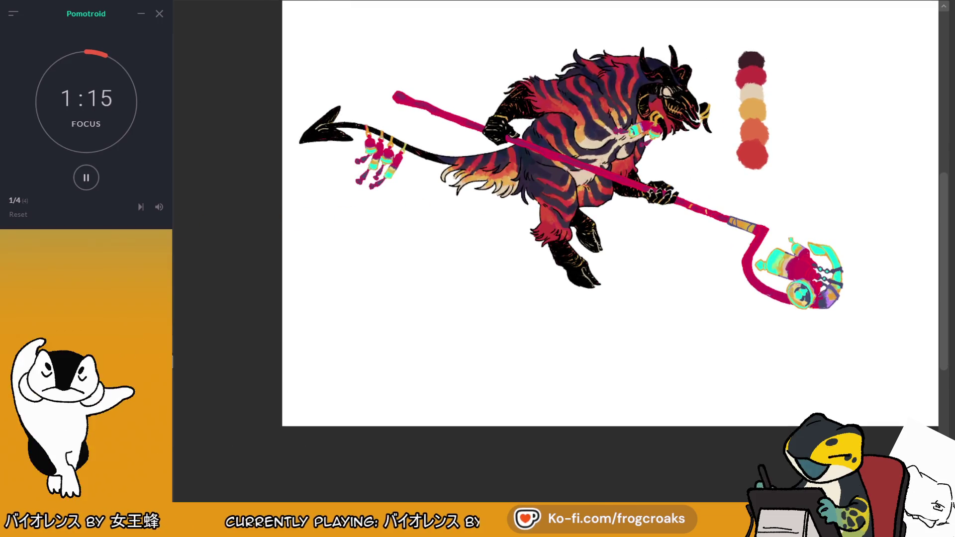
pyautogui.hotkey('ctrl', 'z')
pyautogui.hotkey('ctrl', 'z')
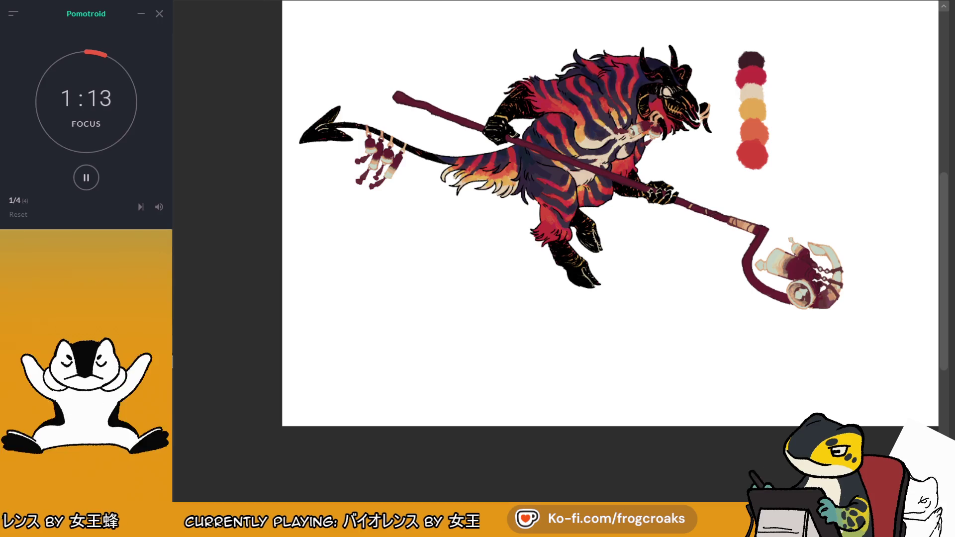
pyautogui.scroll(-1, 865, 170)
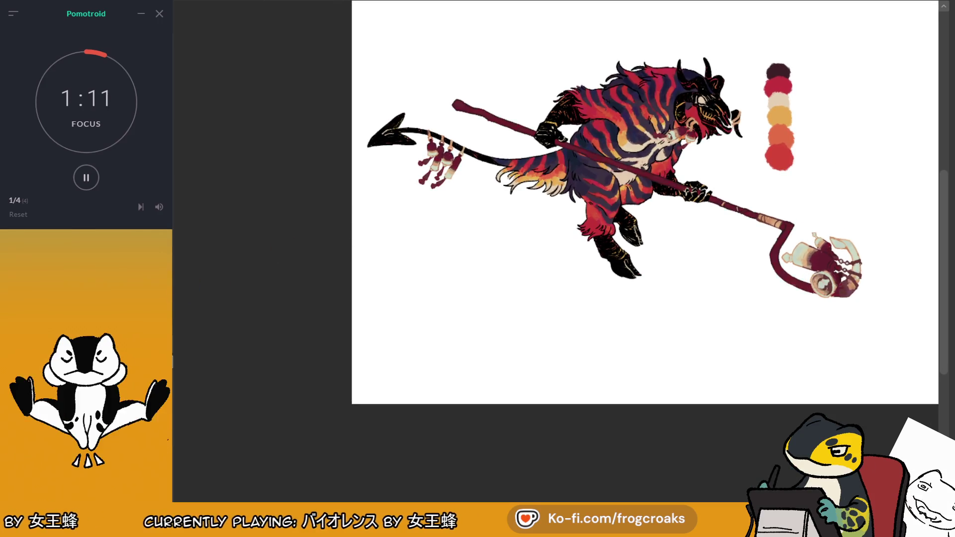
pyautogui.hotkey('ctrl', 'y')
pyautogui.hotkey('ctrl', 'y')
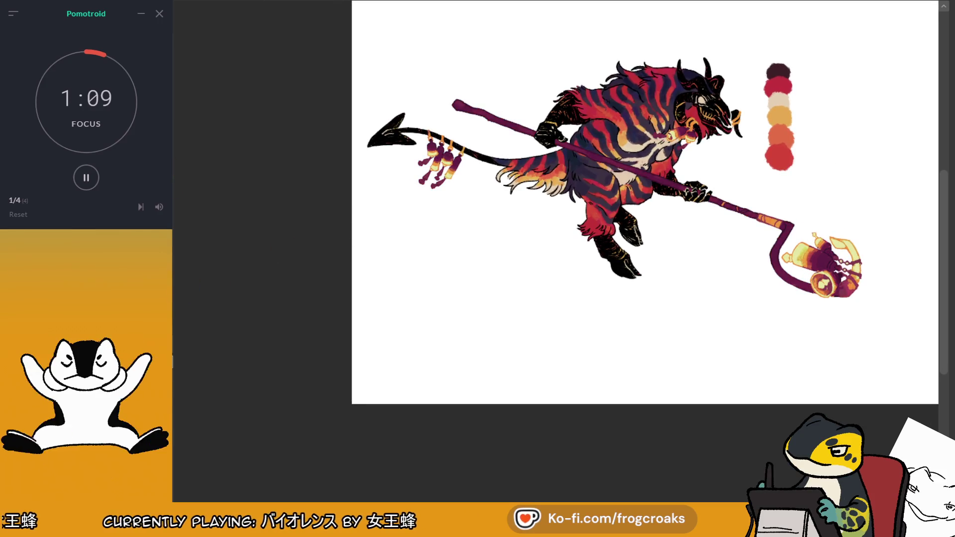
pyautogui.hotkey('ctrl', 'y')
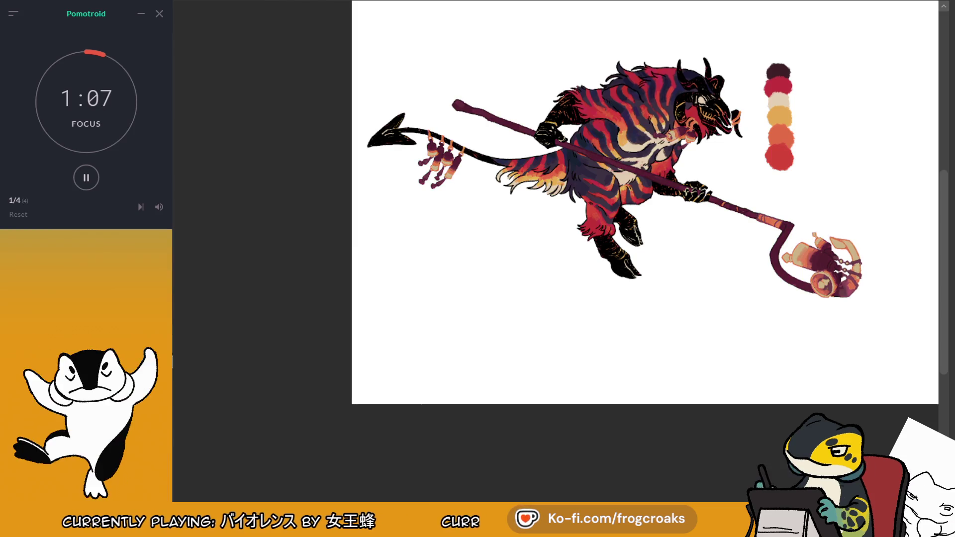
pyautogui.hotkey('ctrl', 'y')
pyautogui.hotkey('ctrl', 'y')
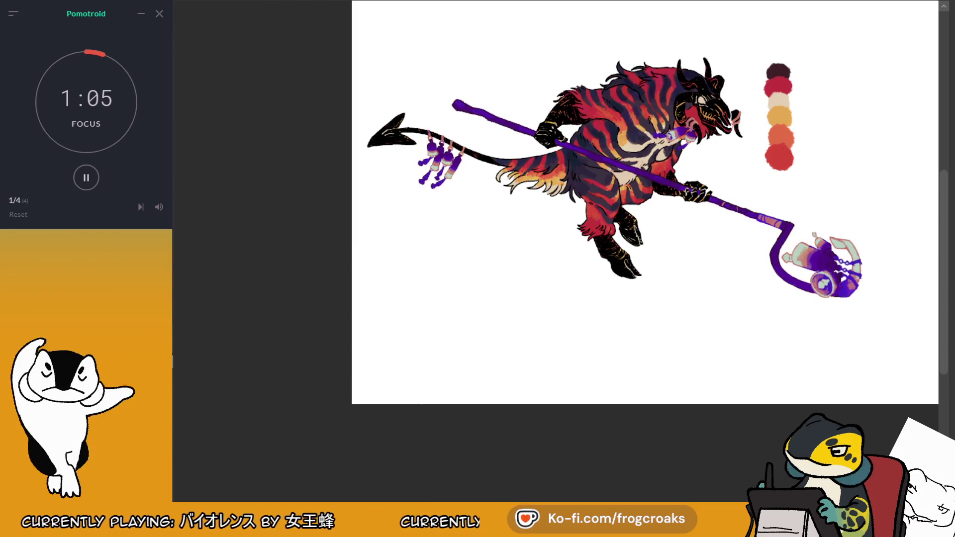
pyautogui.hotkey('ctrl', 'y')
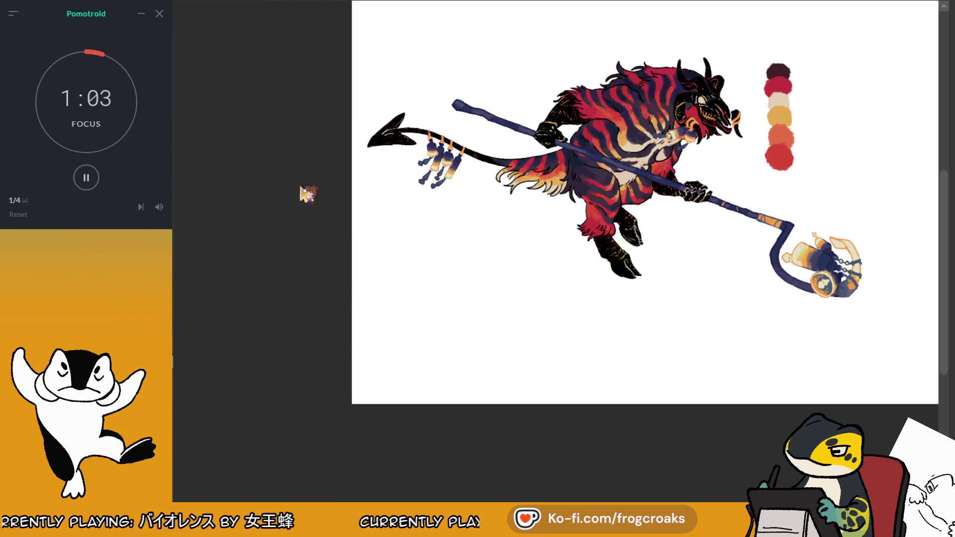
# Step: Settle the staff, charms and bell on darker maroon-purple and zoom in slightly
pyautogui.scroll(2, 869, 190)
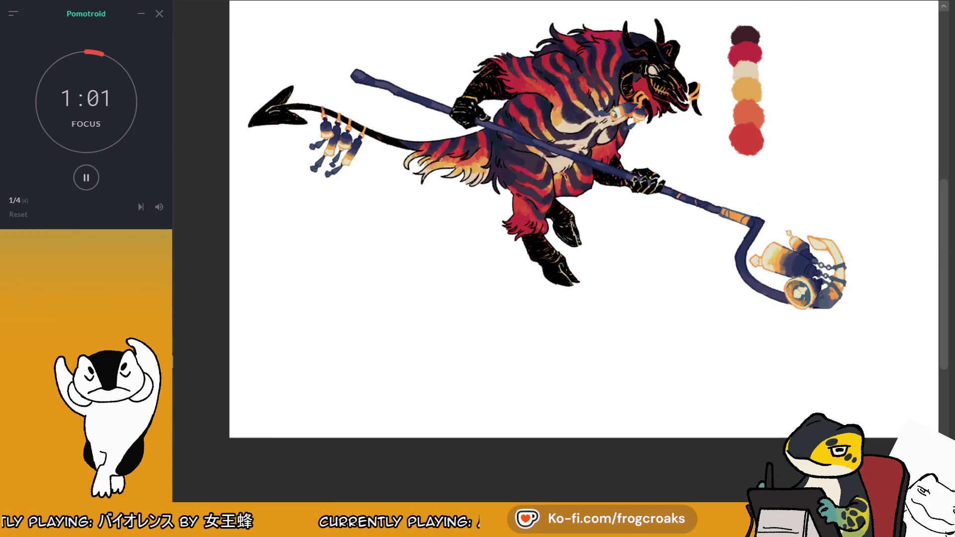
pyautogui.hotkey('ctrl', 'z')
pyautogui.hotkey('ctrl', 'z')
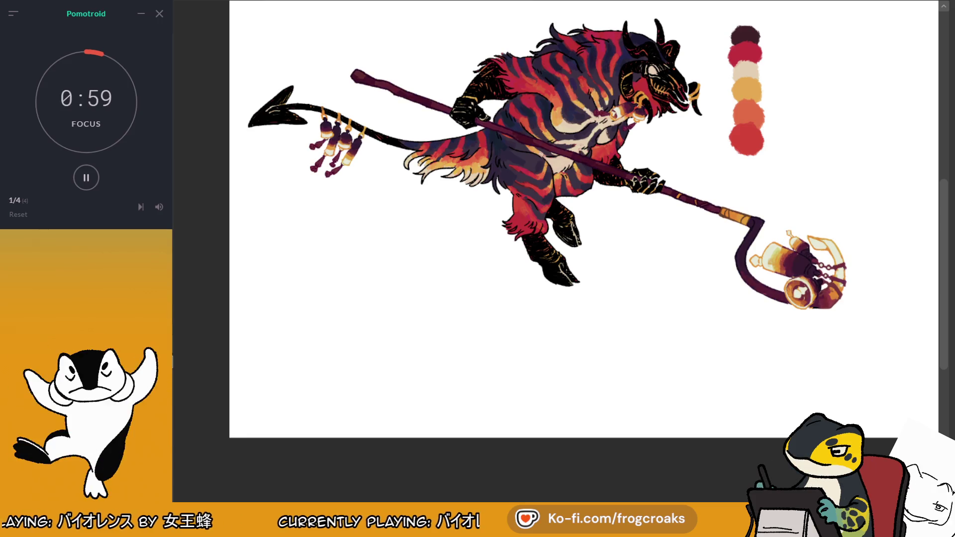
pyautogui.hotkey('ctrl', 'z')
pyautogui.hotkey('ctrl', 'z')
pyautogui.hotkey('ctrl', 'z')
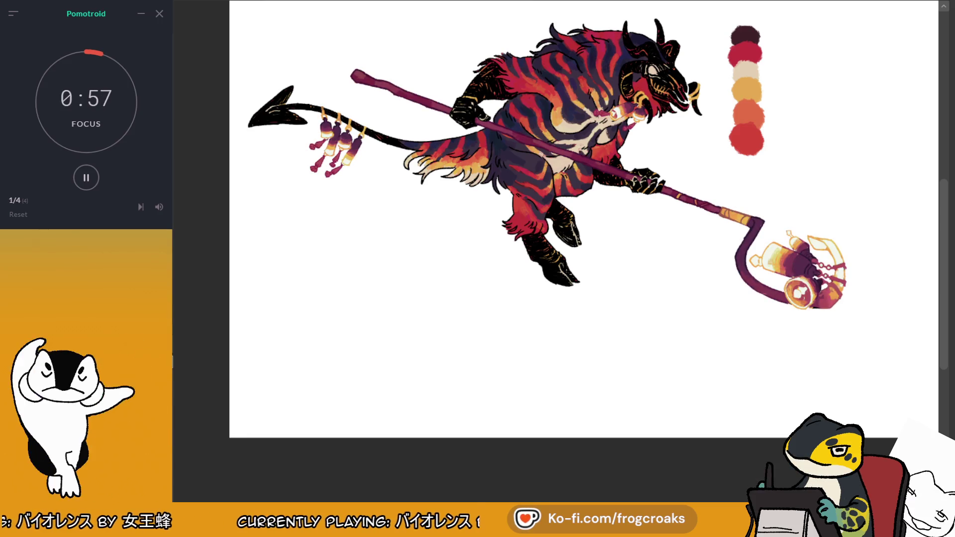
pyautogui.hotkey('ctrl', 'z')
pyautogui.hotkey('ctrl', 'z')
pyautogui.hotkey('ctrl', 'z')
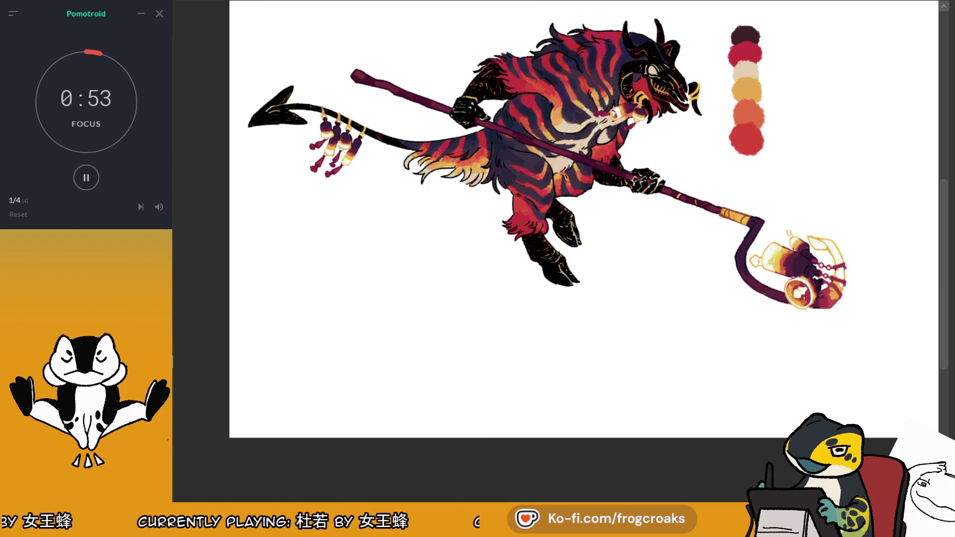
pyautogui.hotkey('ctrl', '+')
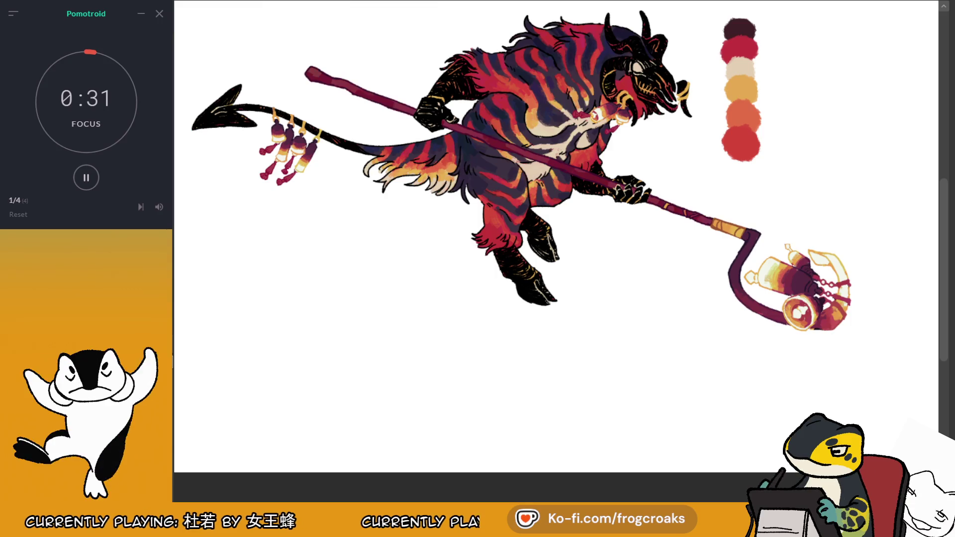
# Step: Test teal on the bottles and charms, return them to orange-yellow, and pause the break timer
pyautogui.hotkey('ctrl', 'z')
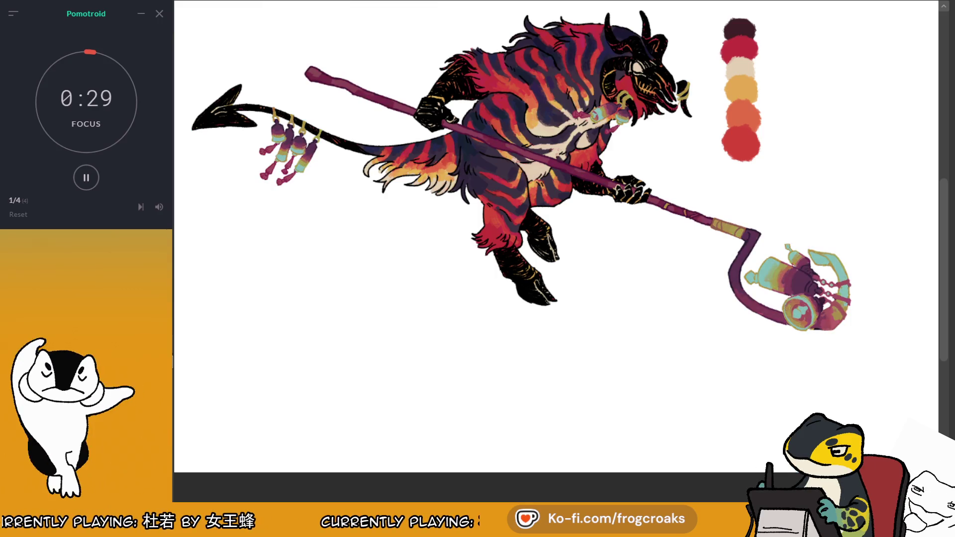
pyautogui.hotkey('ctrl', 'y')
pyautogui.hotkey('ctrl', 'y')
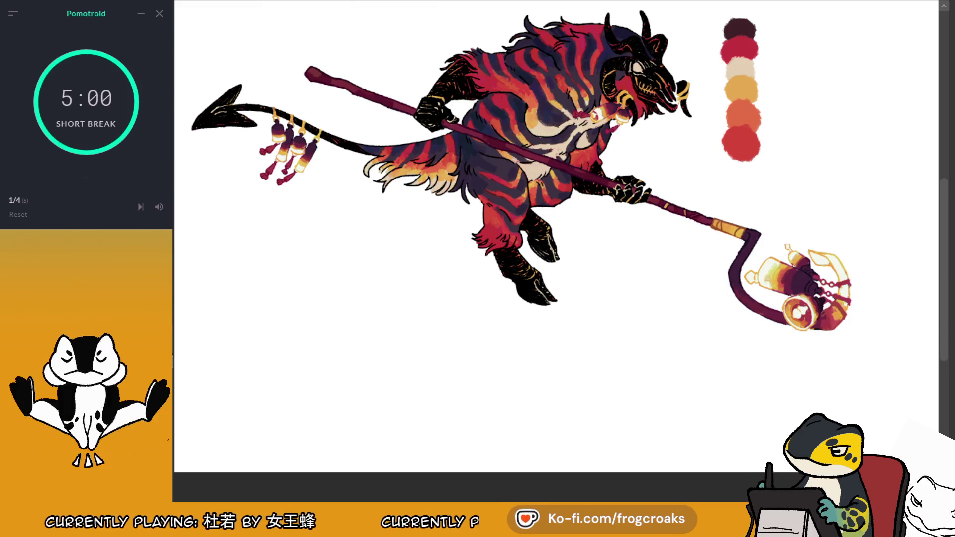
pyautogui.click(97, 183)
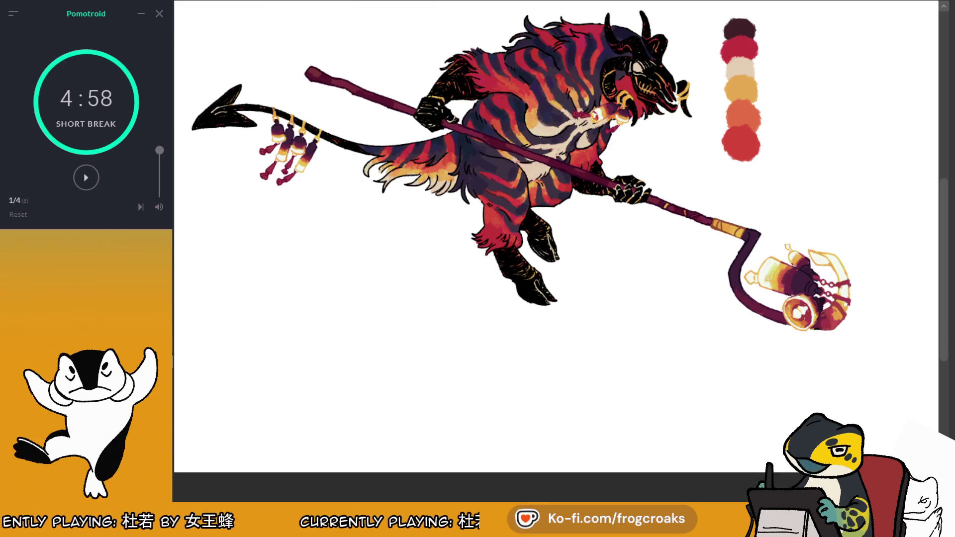
# Step: Undo and redo the staff and tail tassels, then zoom out to the whole drawing
pyautogui.hotkey('ctrl', 'z')
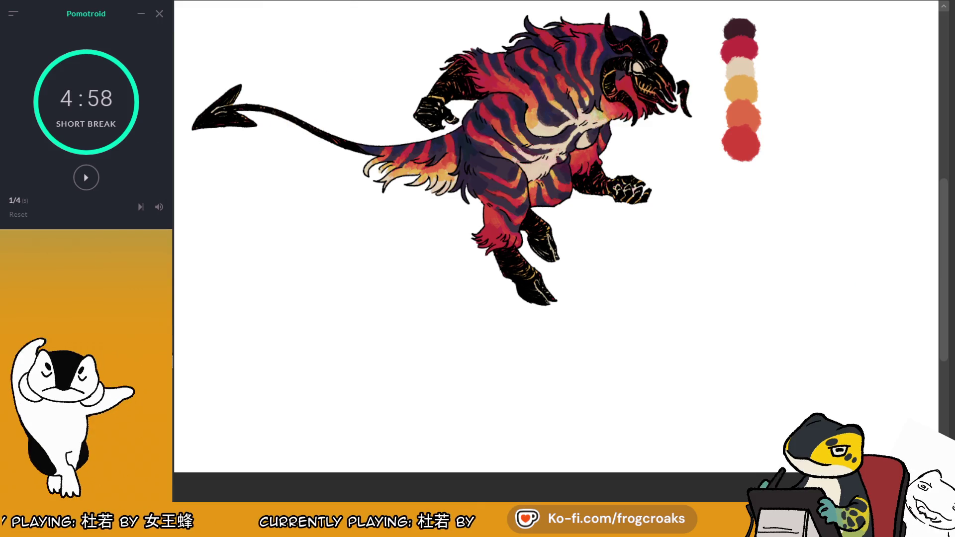
pyautogui.hotkey('ctrl', 'y')
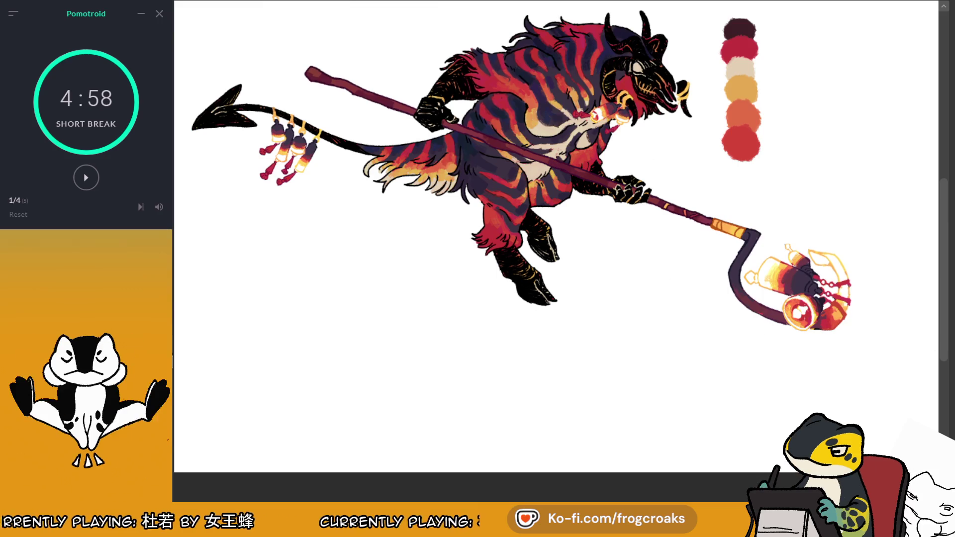
pyautogui.hotkey('ctrl', '-')
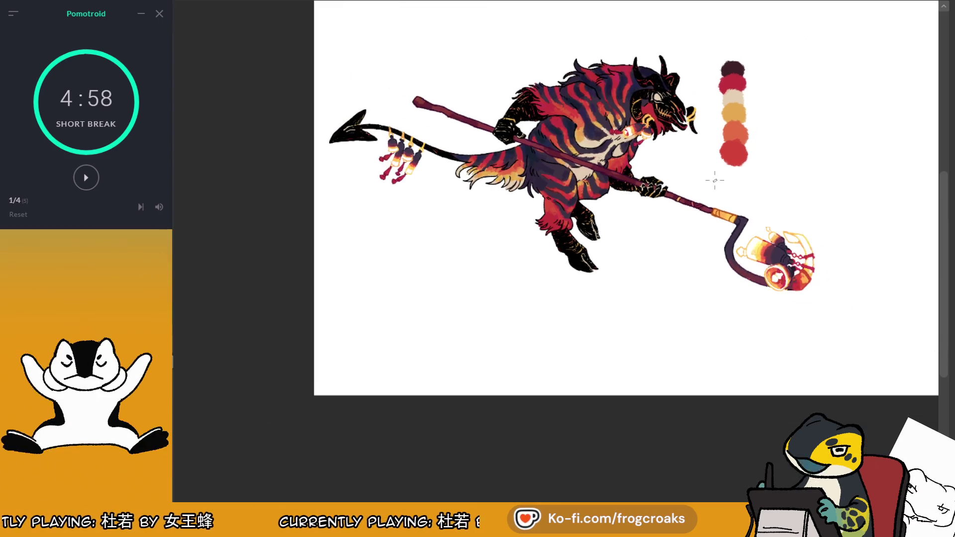
# Step: Zoom to the creature, compare dark blue and purple-red, and settle the staff and hook on navy-purple
pyautogui.hotkey('ctrl', '+')
pyautogui.hotkey('ctrl', '+')
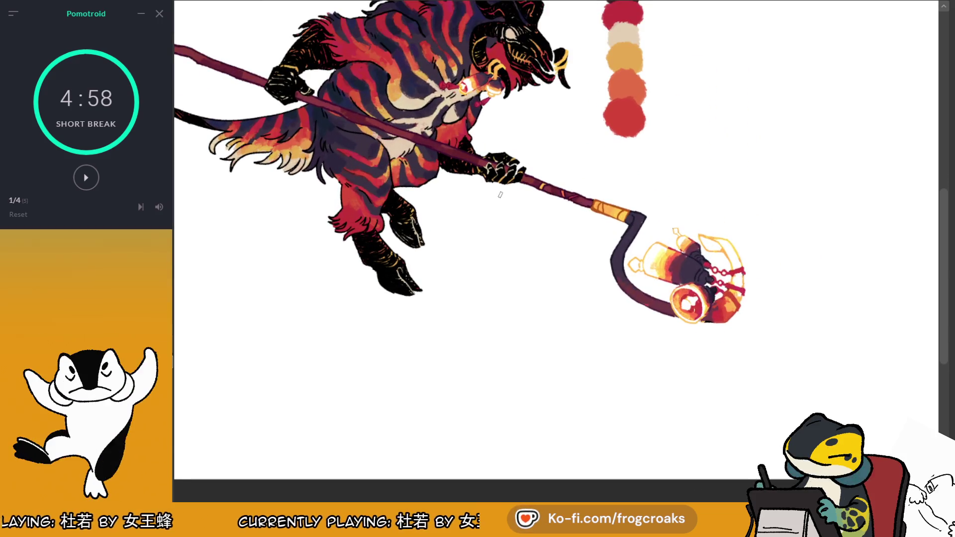
pyautogui.hotkey('ctrl', '+')
pyautogui.hotkey('ctrl', '-')
pyautogui.hotkey('ctrl', '-')
pyautogui.hotkey('ctrl', '+')
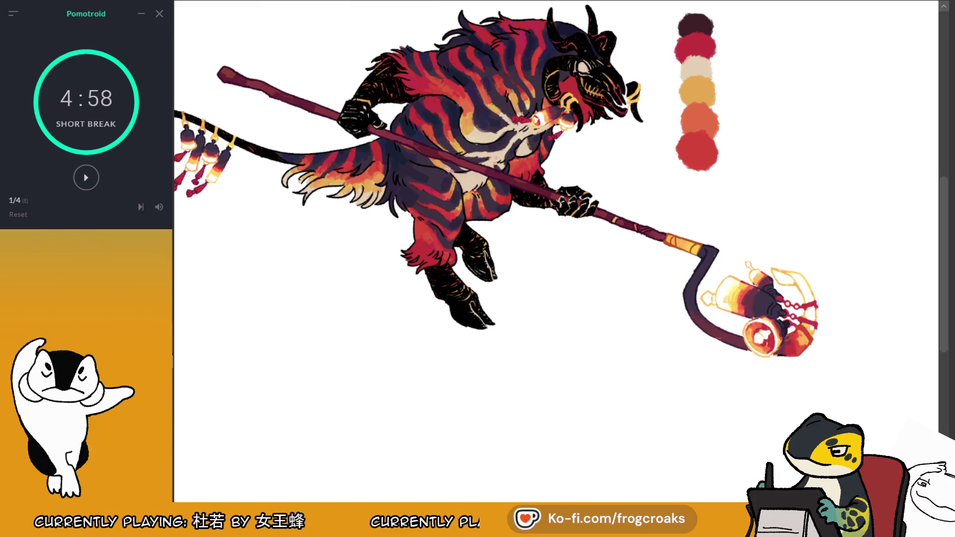
pyautogui.scroll(-1, 798, 222)
pyautogui.scroll(1, 612, 156)
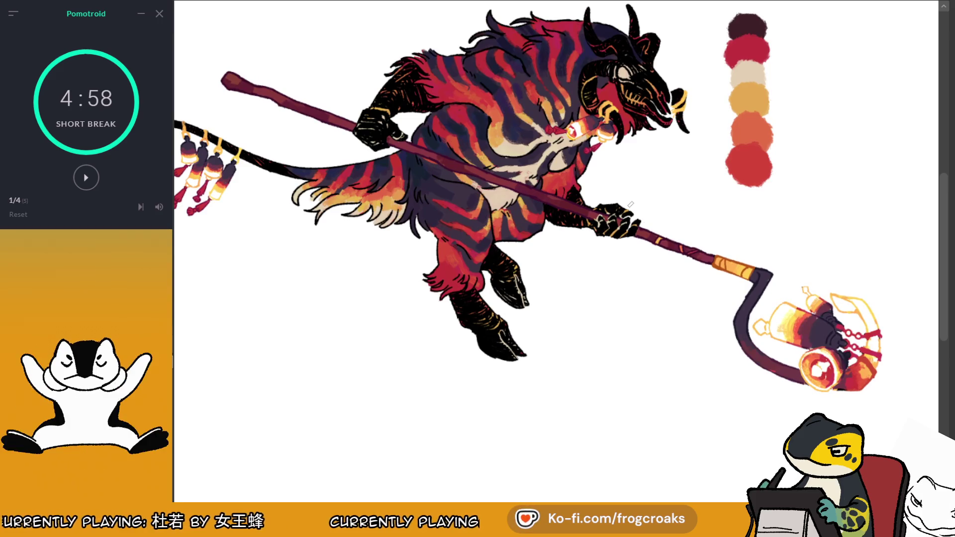
pyautogui.scroll(-1, 630, 204)
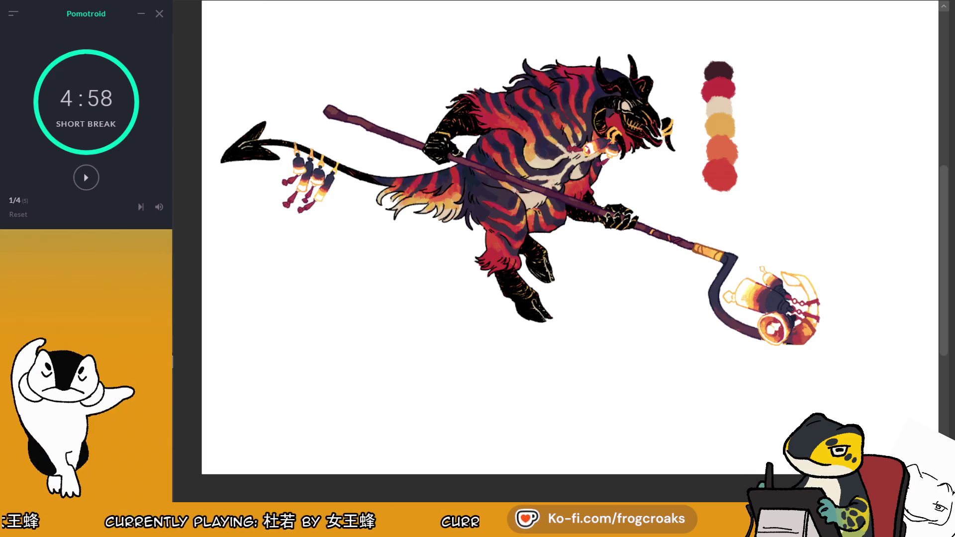
pyautogui.hotkey('ctrl', 'z')
pyautogui.hotkey('ctrl', 'y')
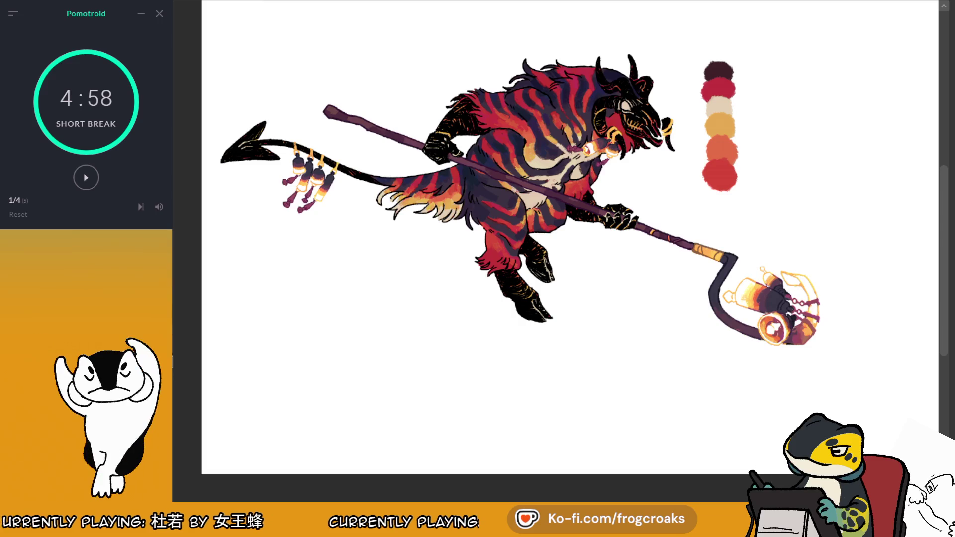
pyautogui.hotkey('ctrl', 'z')
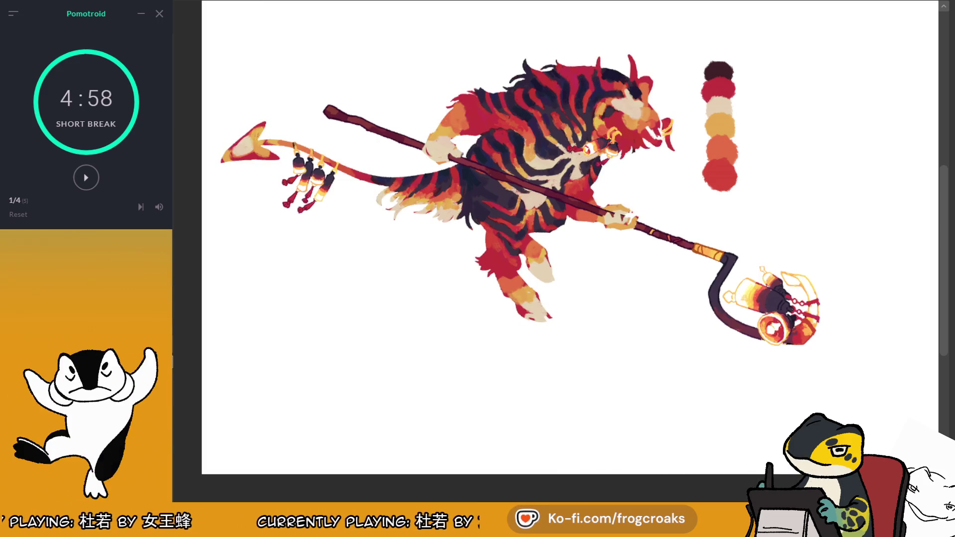
# Step: Switch the demon's lineart colour from dark red back to black
pyautogui.scroll(3, 724, 59)
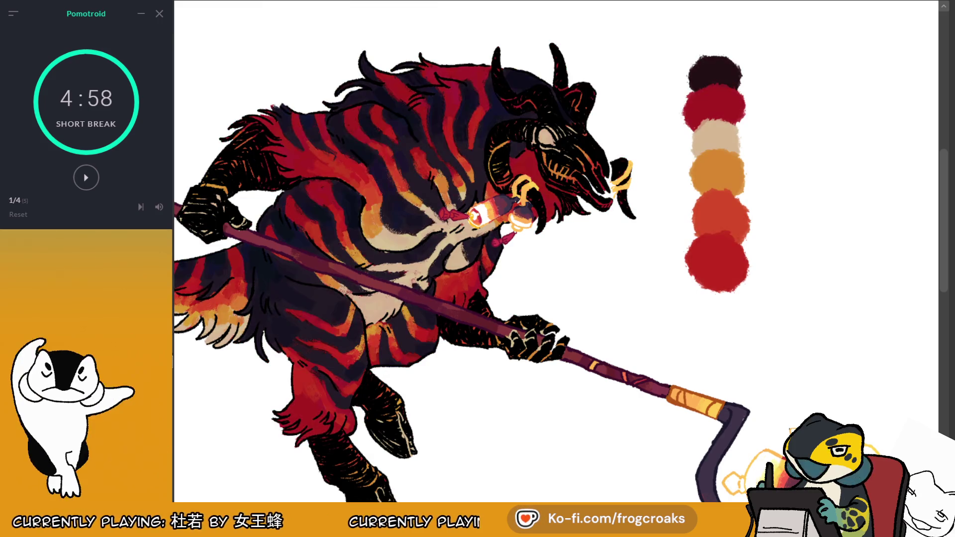
pyautogui.scroll(-2, 719, 160)
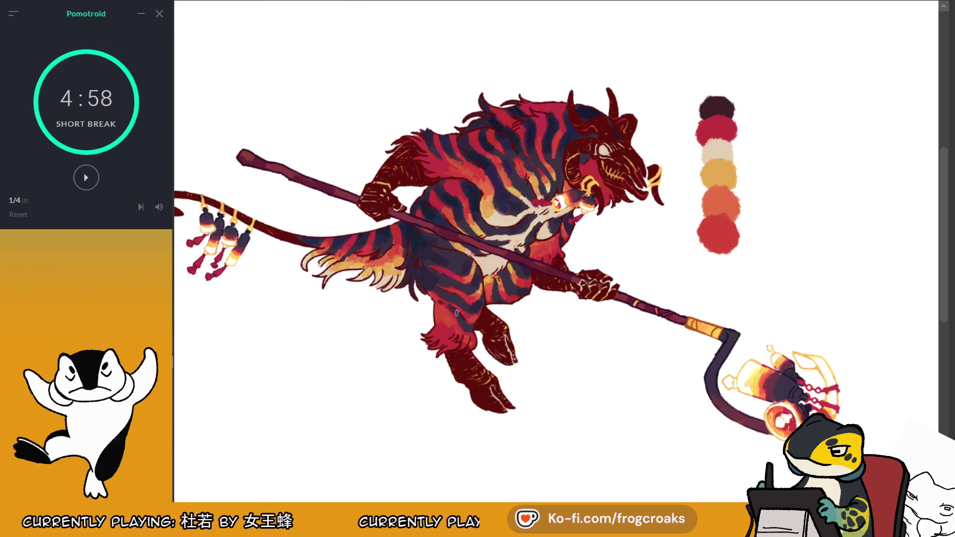
pyautogui.hotkey('ctrl', 'z')
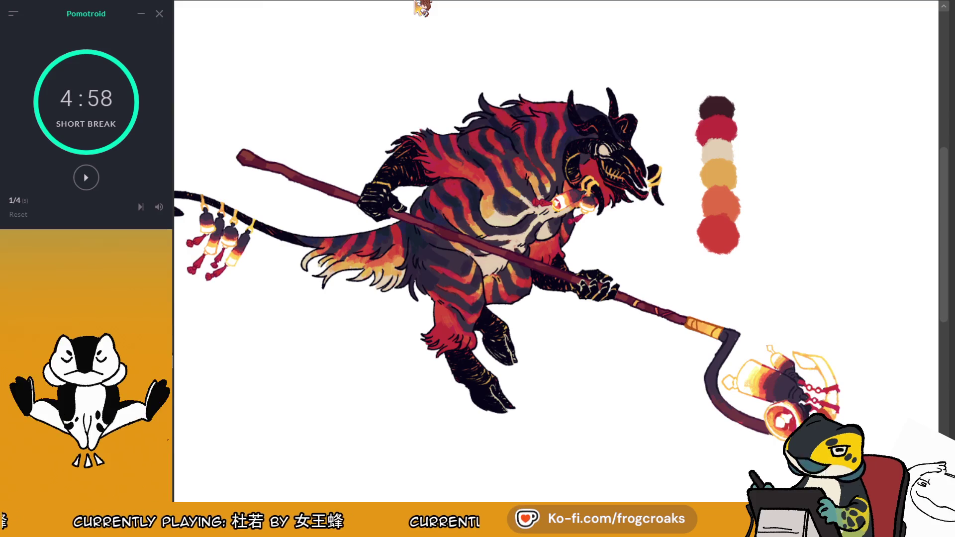
# Step: Pan to the tail tip and paint red and light cream strokes into its cream fur
pyautogui.hotkey('ctrl', '-')
pyautogui.hotkey('ctrl', '+')
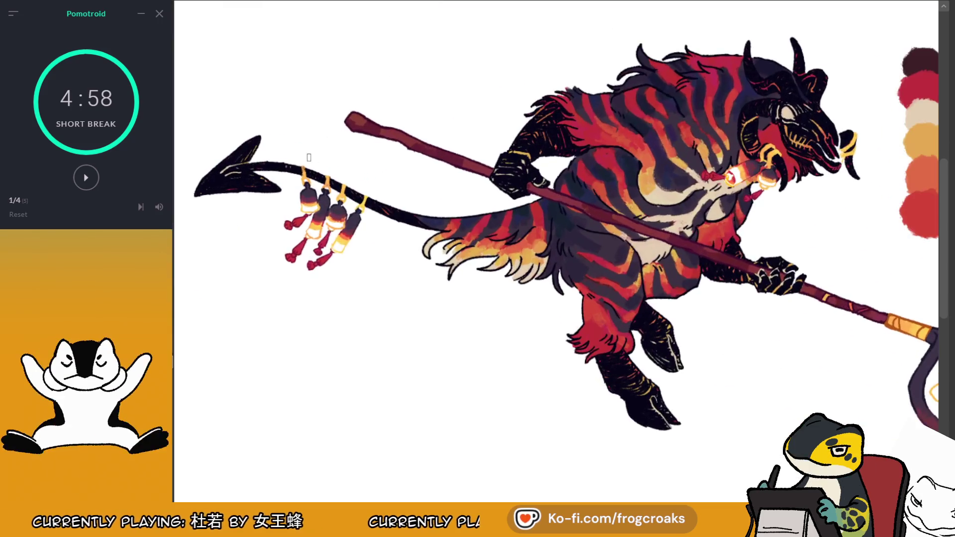
pyautogui.scroll(1, 342, 56)
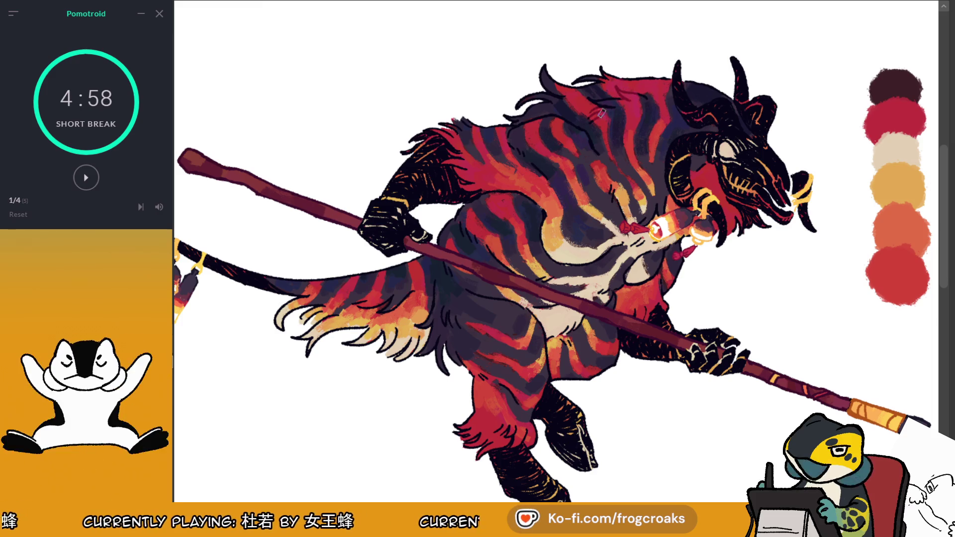
pyautogui.moveTo(701, 102)
pyautogui.mouseDown()
pyautogui.moveTo(833, 47)
pyautogui.moveTo(950, 52)
pyautogui.mouseUp()
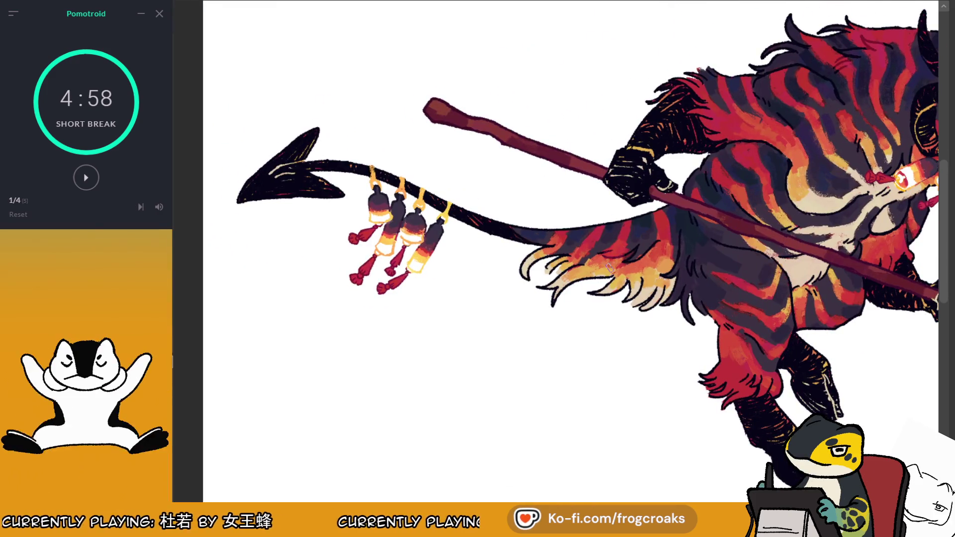
pyautogui.moveTo(552, 301); pyautogui.dragTo(566, 288)
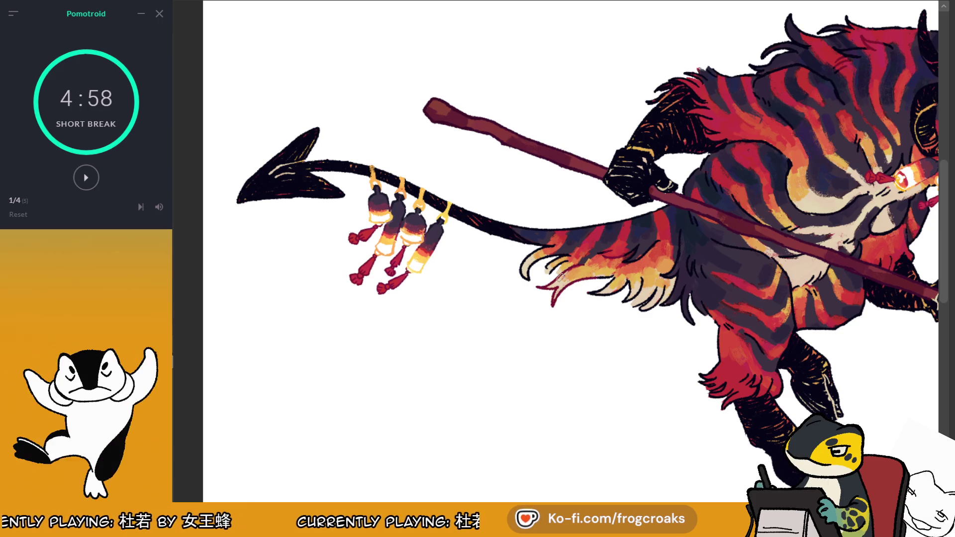
pyautogui.moveTo(626, 276)
pyautogui.mouseDown()
pyautogui.moveTo(592, 294)
pyautogui.moveTo(659, 314)
pyautogui.mouseUp()
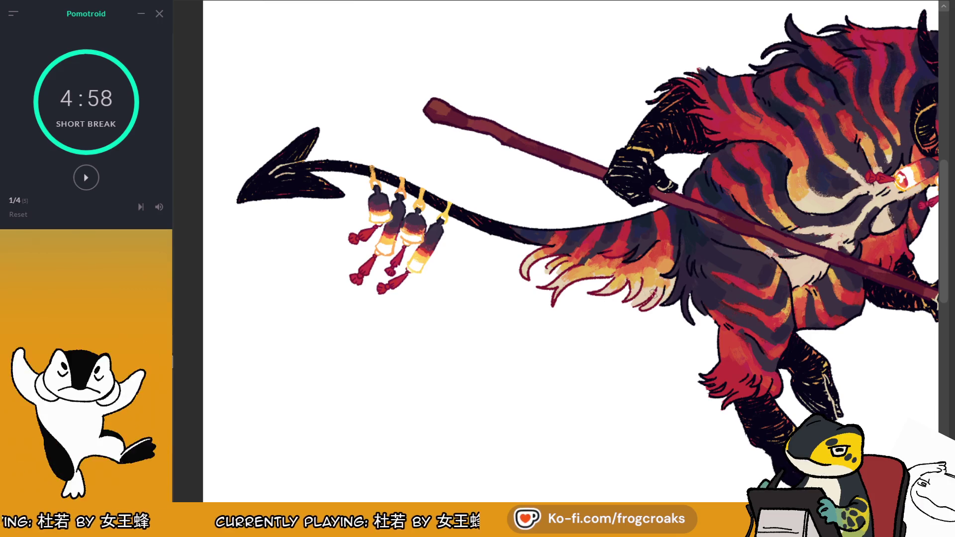
pyautogui.moveTo(739, 386); pyautogui.dragTo(614, 356)
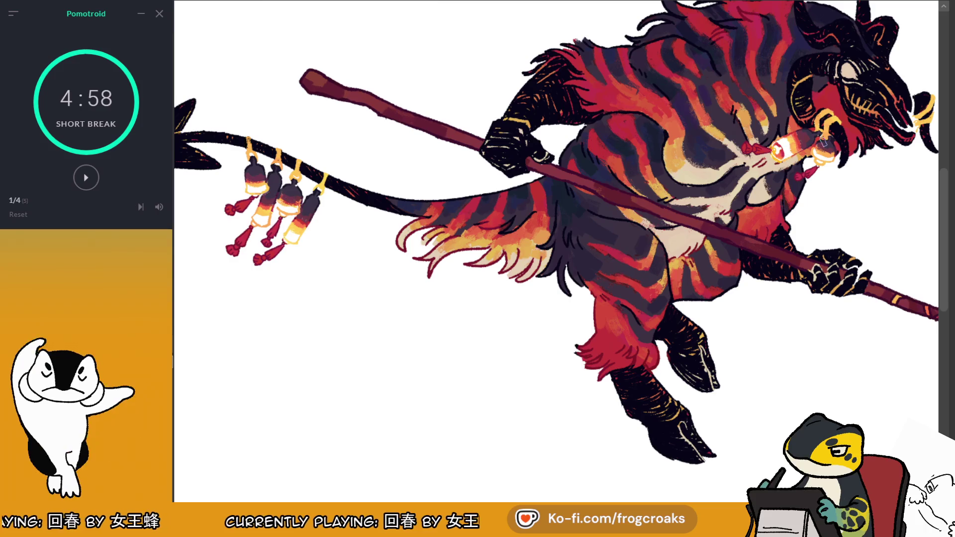
# Step: Undo to hide the staff, grip and lanterns, then zoom in and out to review the creature
pyautogui.hotkey('ctrl', 'z')
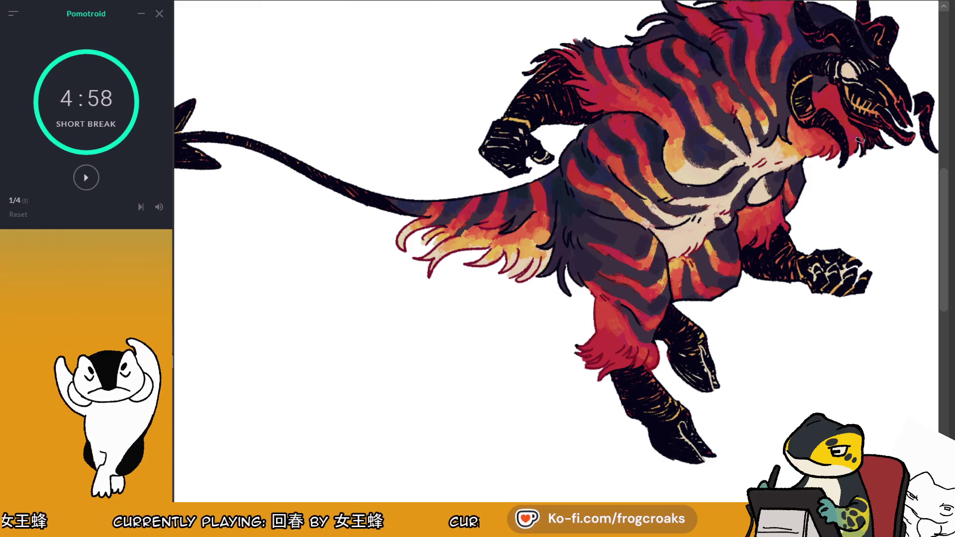
pyautogui.hotkey('ctrl', '0')
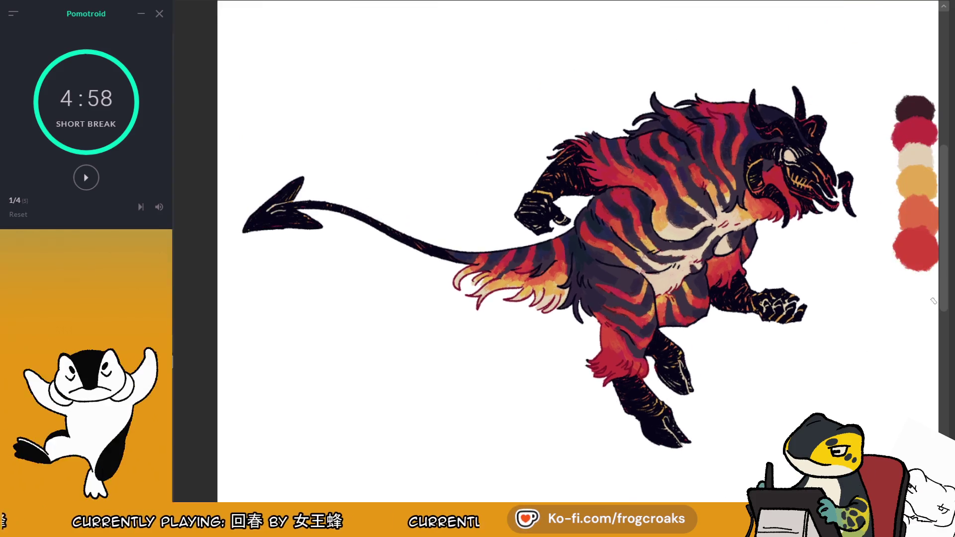
pyautogui.scroll(4, 587, 261)
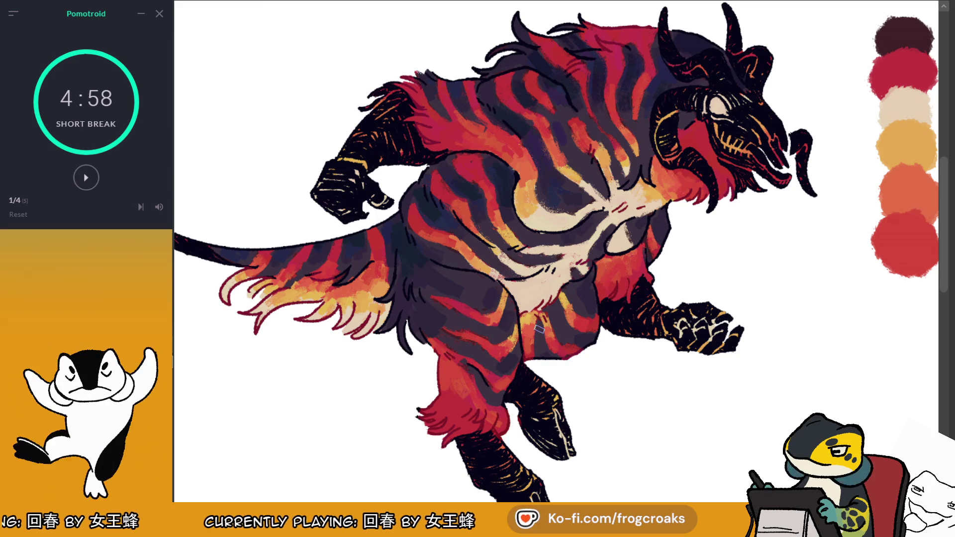
pyautogui.scroll(-3, 539, 330)
pyautogui.scroll(3, 585, 244)
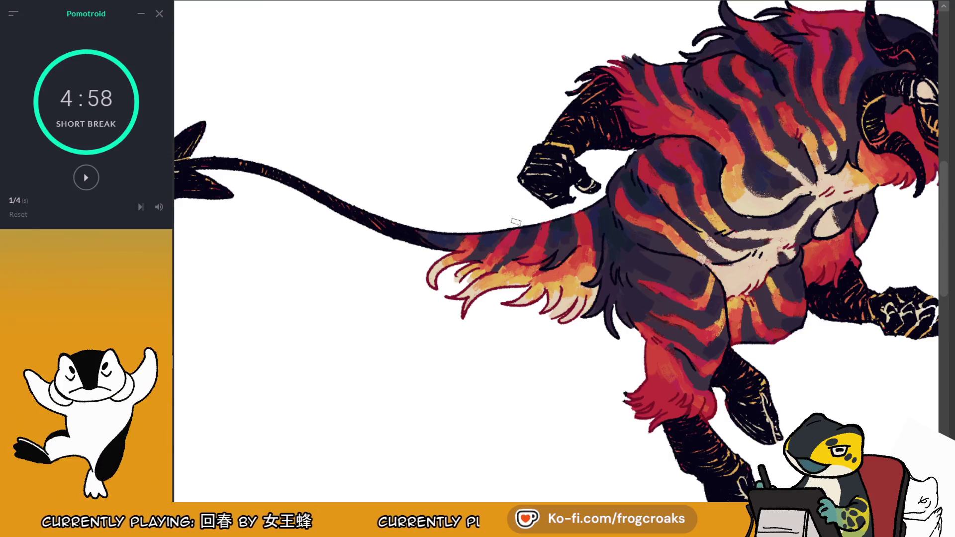
pyautogui.scroll(-3, 816, 103)
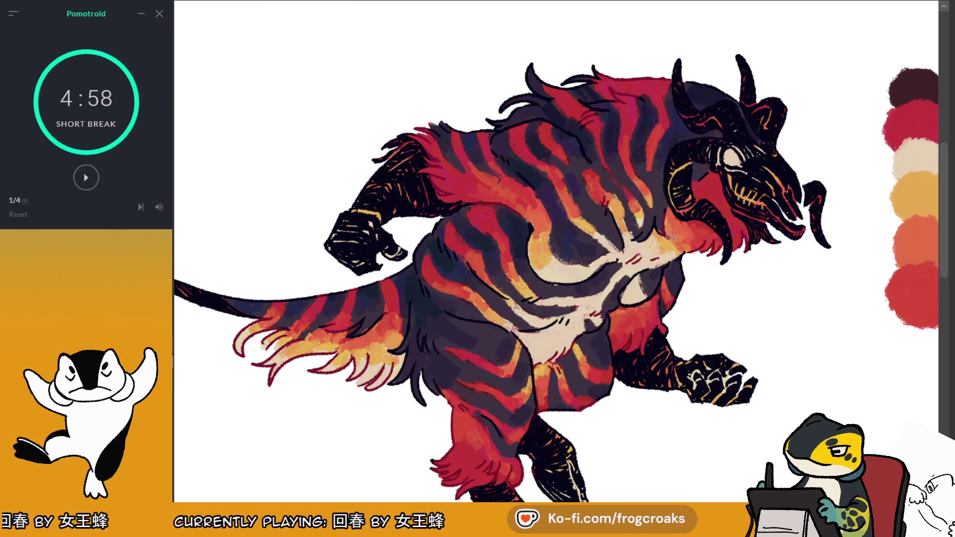
pyautogui.hotkey('ctrl', '-')
pyautogui.hotkey('ctrl', '-')
pyautogui.hotkey('ctrl', '-')
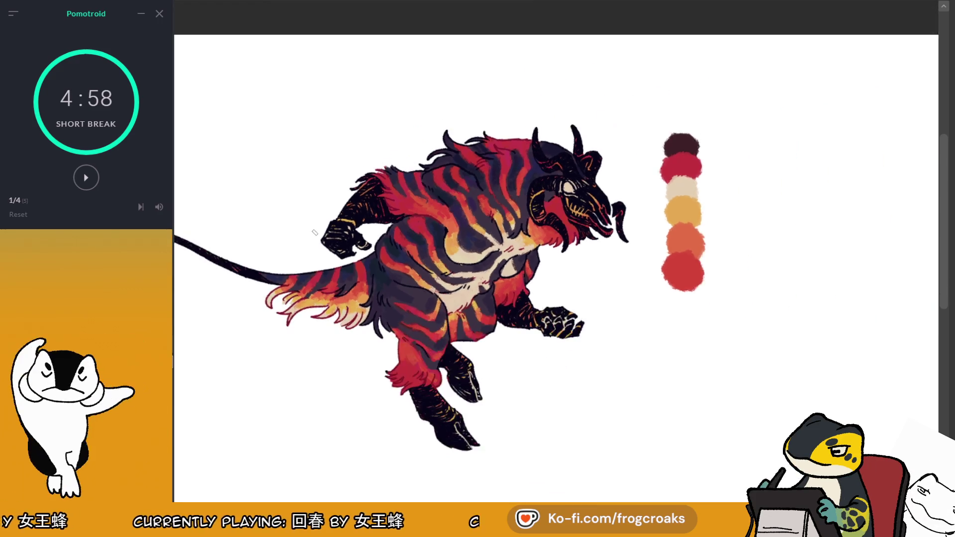
pyautogui.hotkey('ctrl', '+')
pyautogui.hotkey('ctrl', '+')
pyautogui.hotkey('ctrl', '+')
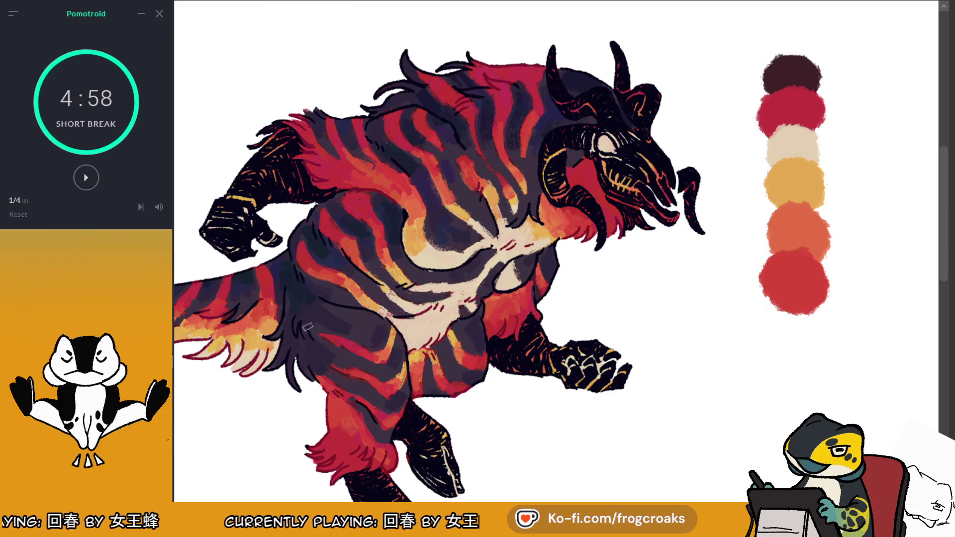
# Step: Sample reds from the drawing and try red paint on the face, undoing each attempt
pyautogui.moveTo(636, 202); pyautogui.dragTo(672, 220)
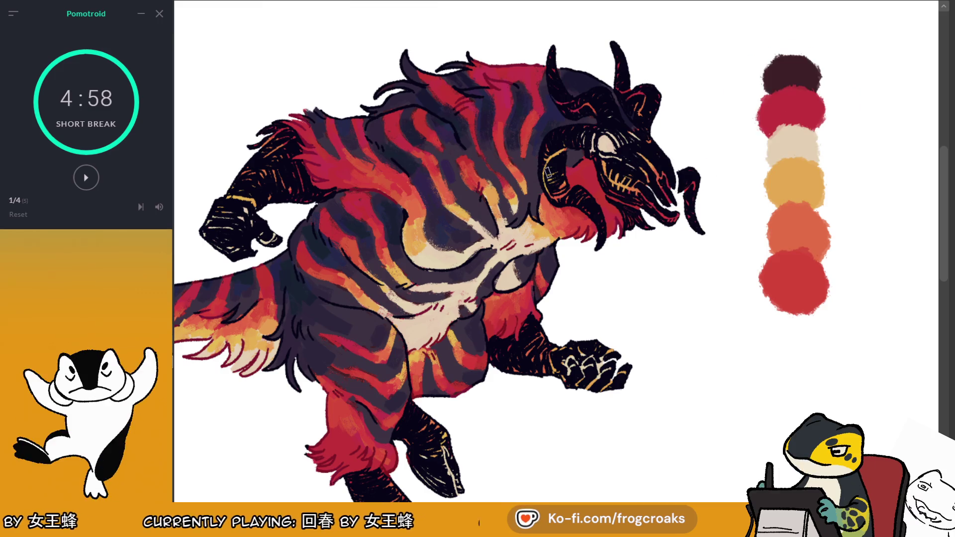
pyautogui.moveTo(626, 145)
pyautogui.mouseDown()
pyautogui.moveTo(612, 189)
pyautogui.moveTo(645, 135)
pyautogui.mouseUp()
pyautogui.hotkey('ctrl', 'z')
pyautogui.keyDown('alt'); pyautogui.click(509, 329); pyautogui.keyUp('alt')
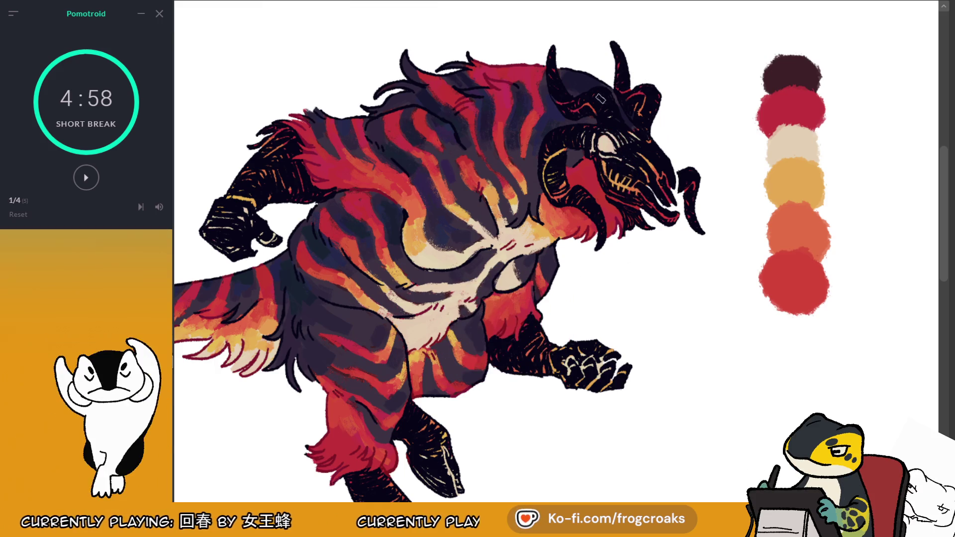
pyautogui.moveTo(608, 129)
pyautogui.mouseDown()
pyautogui.moveTo(591, 154)
pyautogui.moveTo(631, 159)
pyautogui.moveTo(647, 173)
pyautogui.mouseUp()
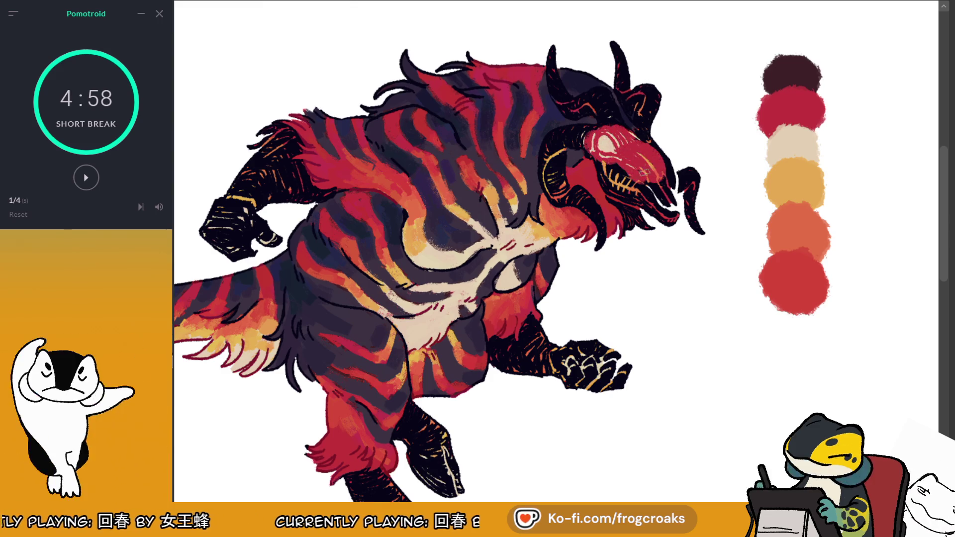
pyautogui.hotkey('ctrl', 'z')
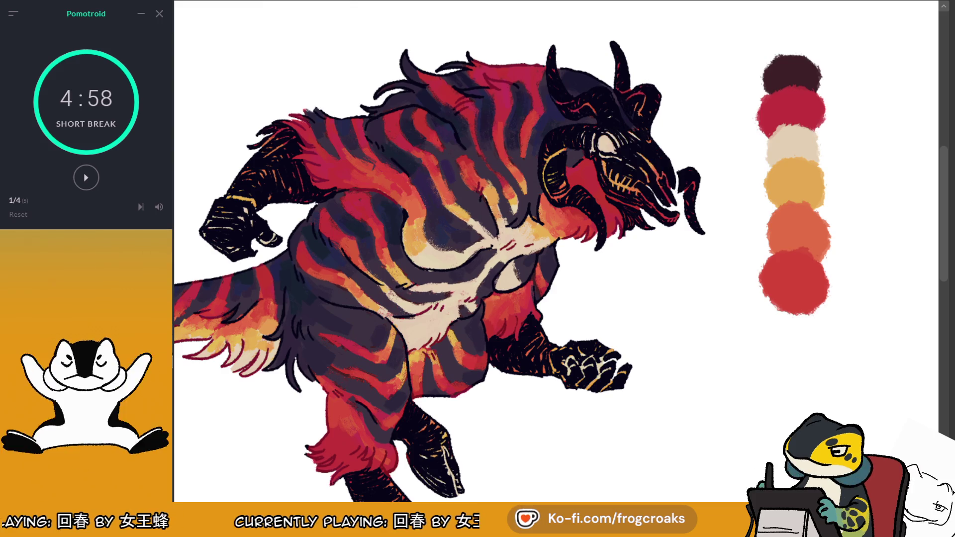
# Step: Mirror the view and repaint the snout and mouth in red sampled from the chest
pyautogui.press('m')
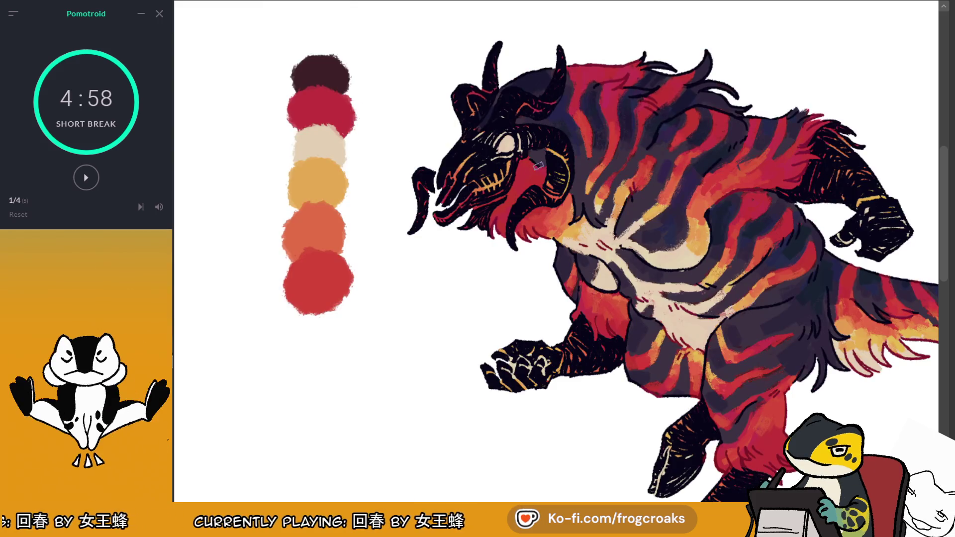
pyautogui.moveTo(485, 142)
pyautogui.mouseDown()
pyautogui.moveTo(450, 183)
pyautogui.moveTo(453, 219)
pyautogui.moveTo(475, 164)
pyautogui.moveTo(512, 155)
pyautogui.mouseUp()
pyautogui.hotkey('ctrl', 'z')
pyautogui.keyDown('ctrl'); pyautogui.click(725, 181); pyautogui.keyUp('ctrl')
pyautogui.moveTo(465, 135); pyautogui.dragTo(453, 194)
pyautogui.moveTo(440, 180)
pyautogui.mouseDown()
pyautogui.moveTo(422, 179)
pyautogui.moveTo(467, 179)
pyautogui.moveTo(484, 213)
pyautogui.moveTo(493, 112)
pyautogui.moveTo(508, 92)
pyautogui.moveTo(521, 118)
pyautogui.moveTo(552, 94)
pyautogui.moveTo(562, 65)
pyautogui.moveTo(468, 114)
pyautogui.moveTo(490, 80)
pyautogui.moveTo(498, 100)
pyautogui.moveTo(499, 50)
pyautogui.mouseUp()
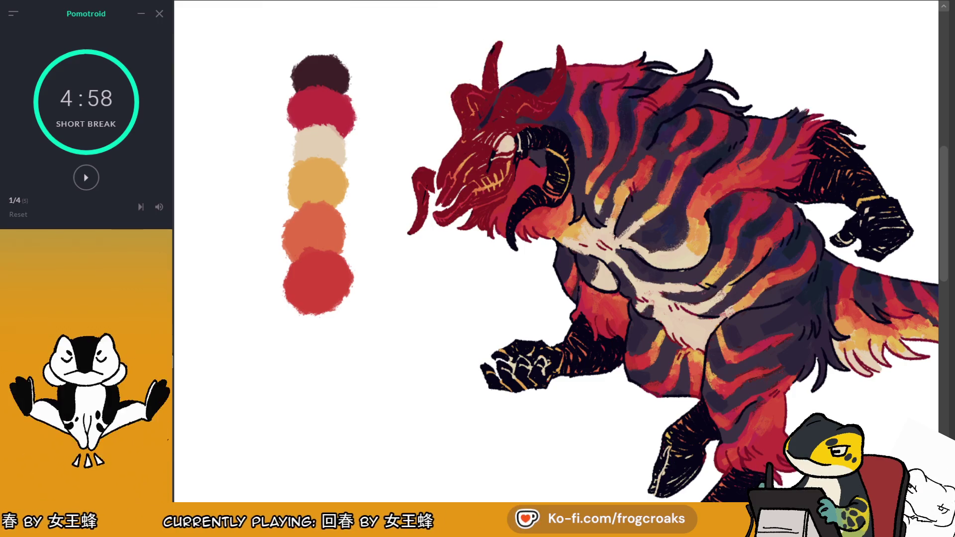
# Step: Paint the horn base beside the eye red, then mirror the view back
pyautogui.moveTo(517, 128)
pyautogui.mouseDown()
pyautogui.moveTo(527, 144)
pyautogui.moveTo(545, 130)
pyautogui.moveTo(559, 159)
pyautogui.moveTo(547, 199)
pyautogui.moveTo(522, 224)
pyautogui.moveTo(544, 160)
pyautogui.moveTo(564, 189)
pyautogui.moveTo(553, 190)
pyautogui.mouseUp()
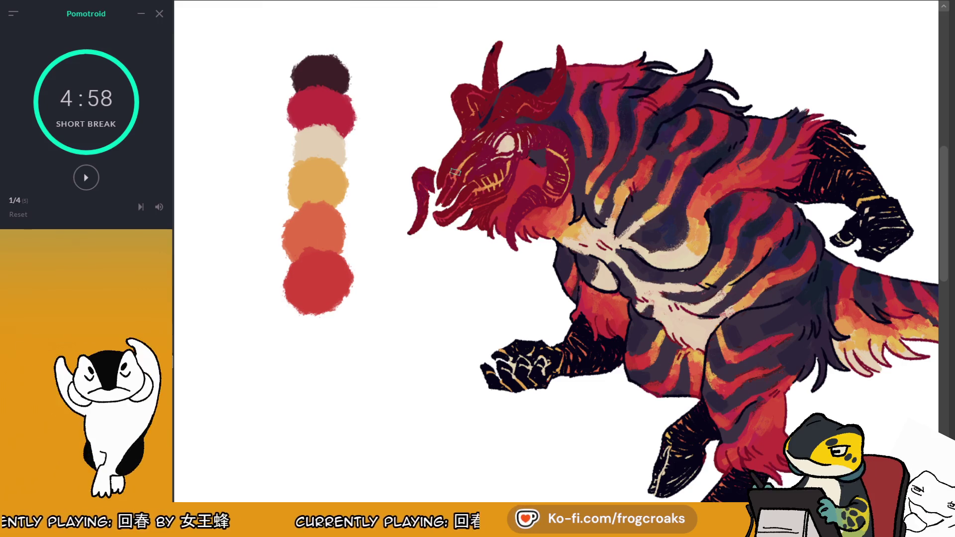
pyautogui.press('m')
pyautogui.scroll(-6, 812, 22)
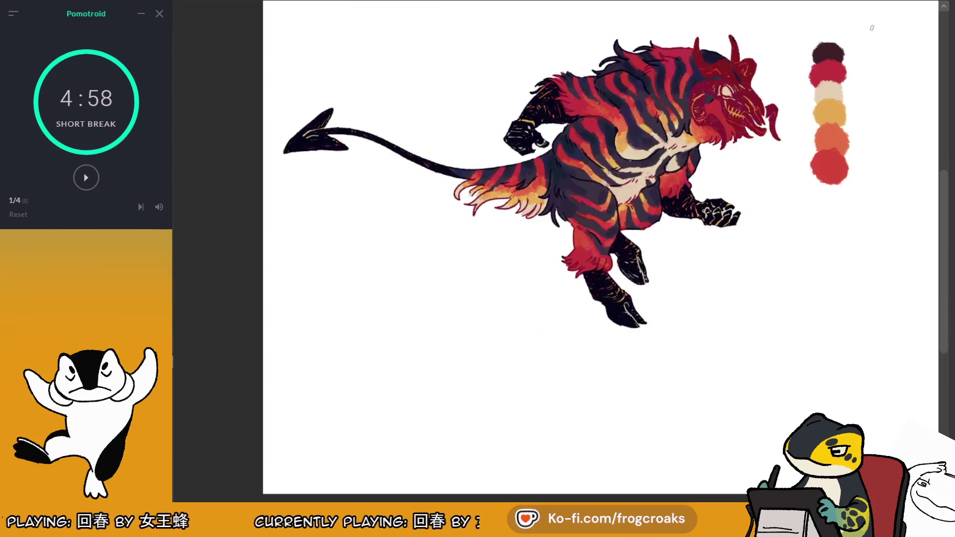
# Step: Compare the red and dark head with Ctrl+Y and Ctrl+Z, keeping the dark version
pyautogui.scroll(5, 812, 22)
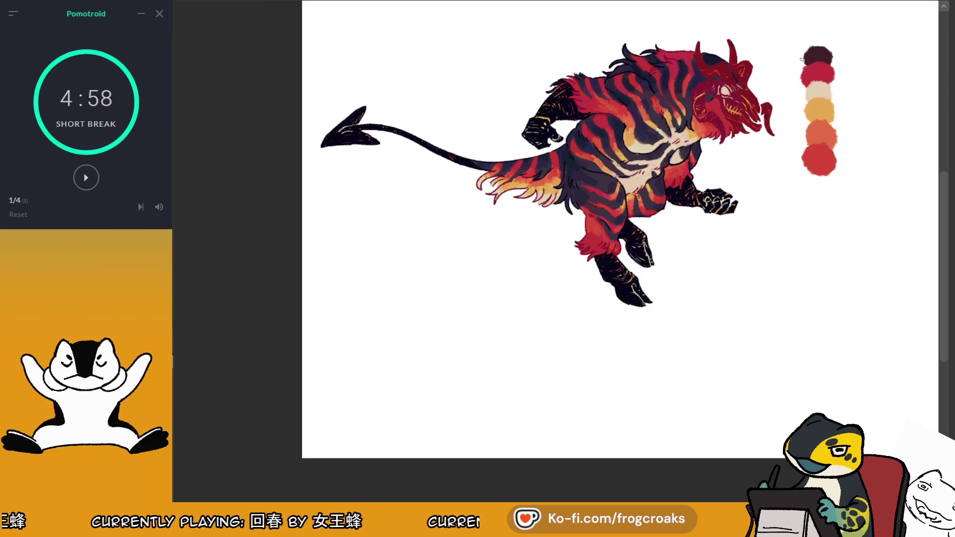
pyautogui.scroll(2, 803, 57)
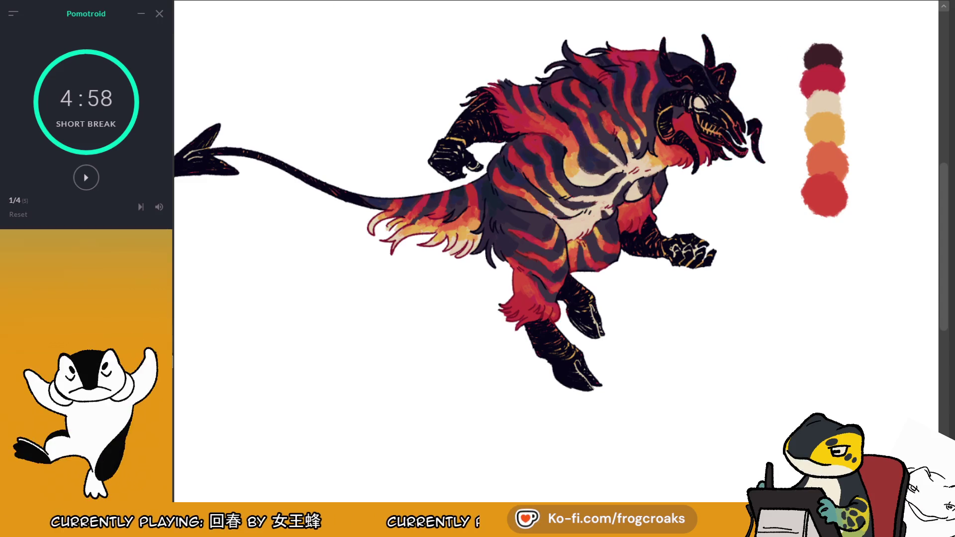
pyautogui.hotkey('ctrl', 'y')
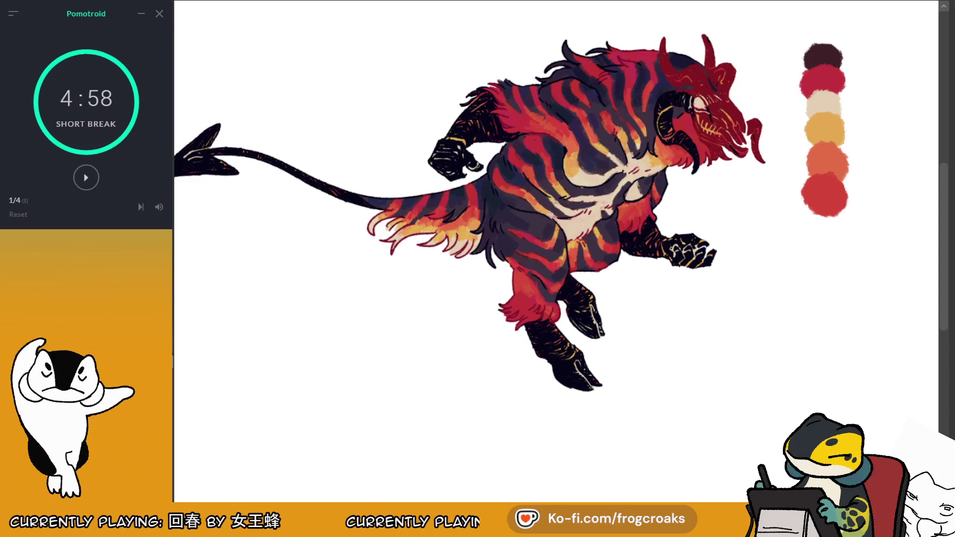
pyautogui.hotkey('ctrl', 'z')
pyautogui.scroll(-2, 411, 175)
pyautogui.scroll(2, 560, 96)
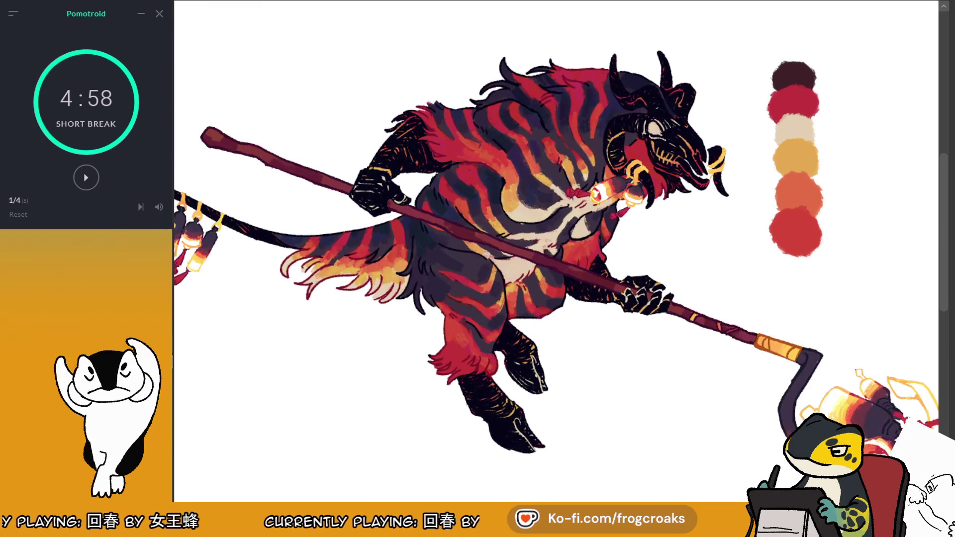
# Step: Check the lineart without colour, then erase the six palette swatches beside the demon
pyautogui.scroll(-3, 783, 137)
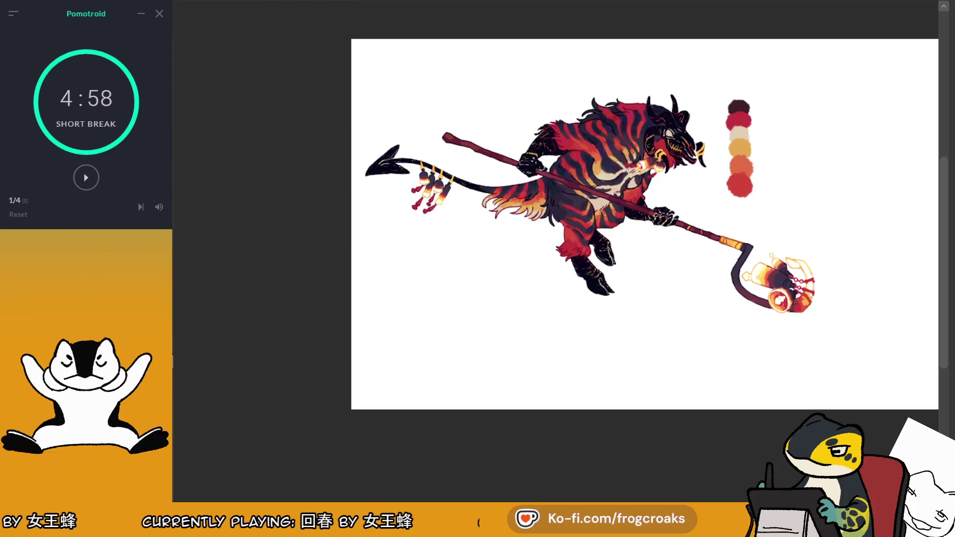
pyautogui.scroll(3, 797, 93)
pyautogui.scroll(-1, 751, 123)
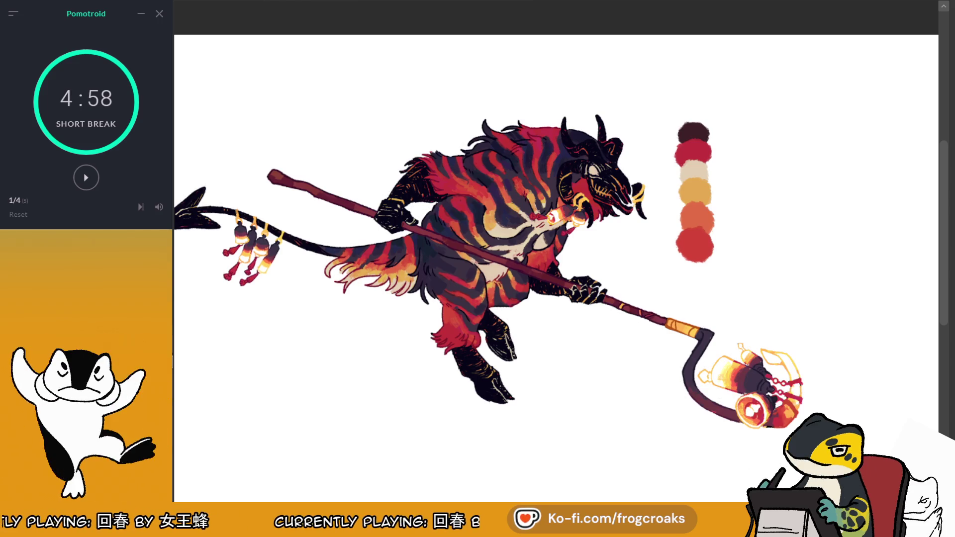
pyautogui.hotkey('ctrl', ',')
pyautogui.hotkey('ctrl', ',')
pyautogui.hotkey('ctrl', ',')
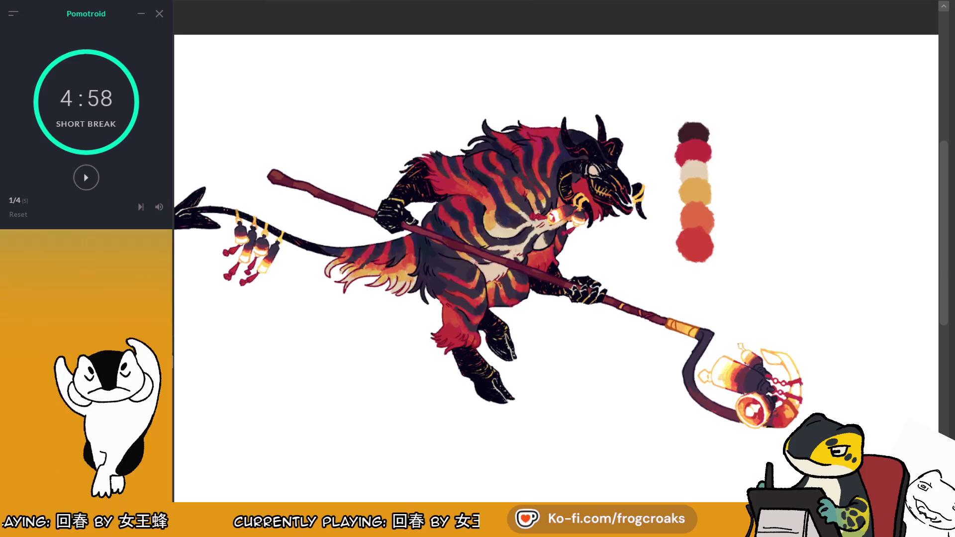
pyautogui.moveTo(702, 129); pyautogui.dragTo(696, 269)
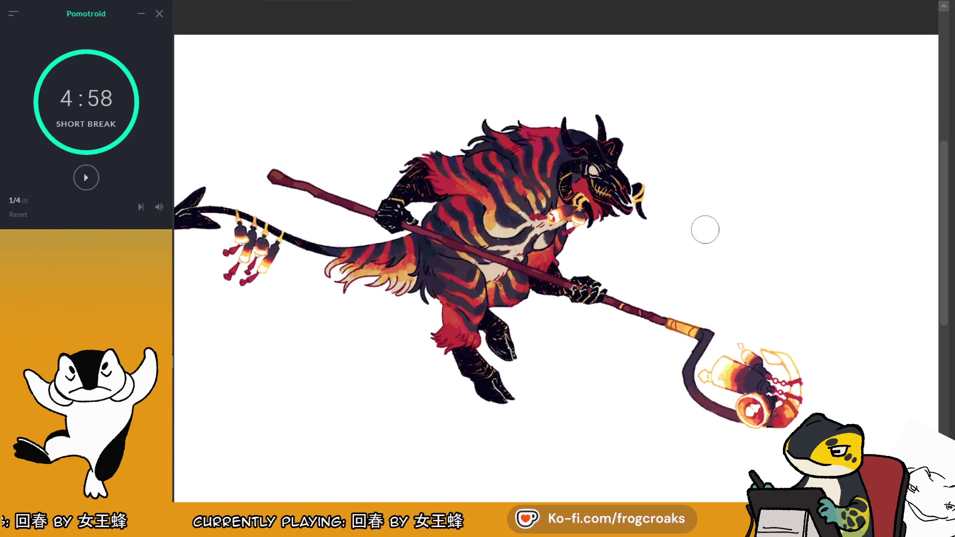
pyautogui.scroll(-3, 693, 191)
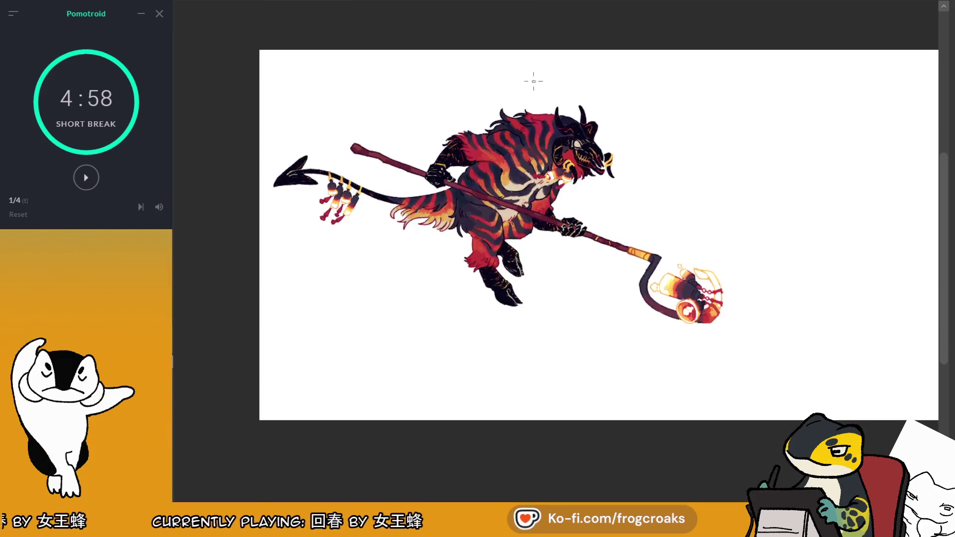
pyautogui.scroll(2, 532, 70)
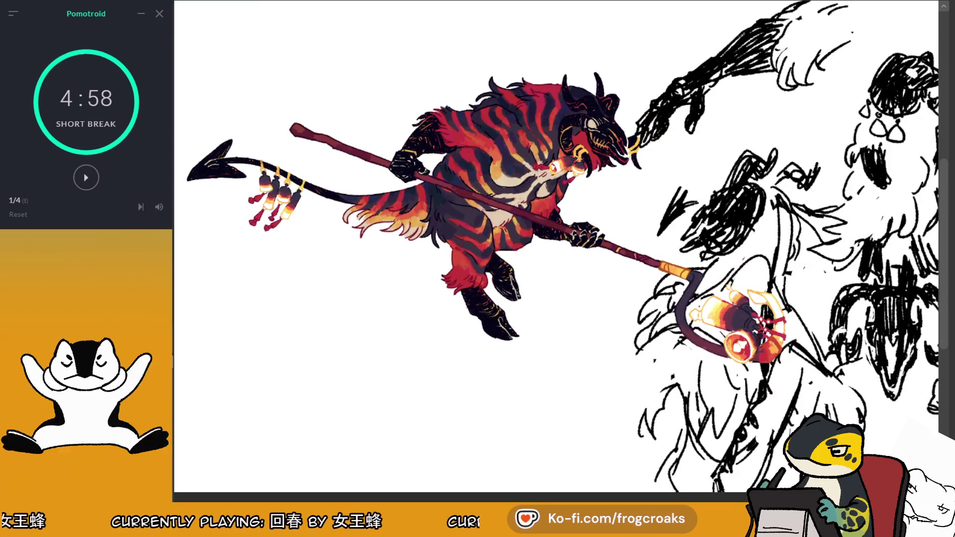
# Step: Sample the dark colour from the demon's head with the Eyedropper
pyautogui.scroll(-3, 772, 53)
pyautogui.scroll(2, 772, 53)
pyautogui.scroll(-2, 724, 73)
pyautogui.scroll(3, 724, 72)
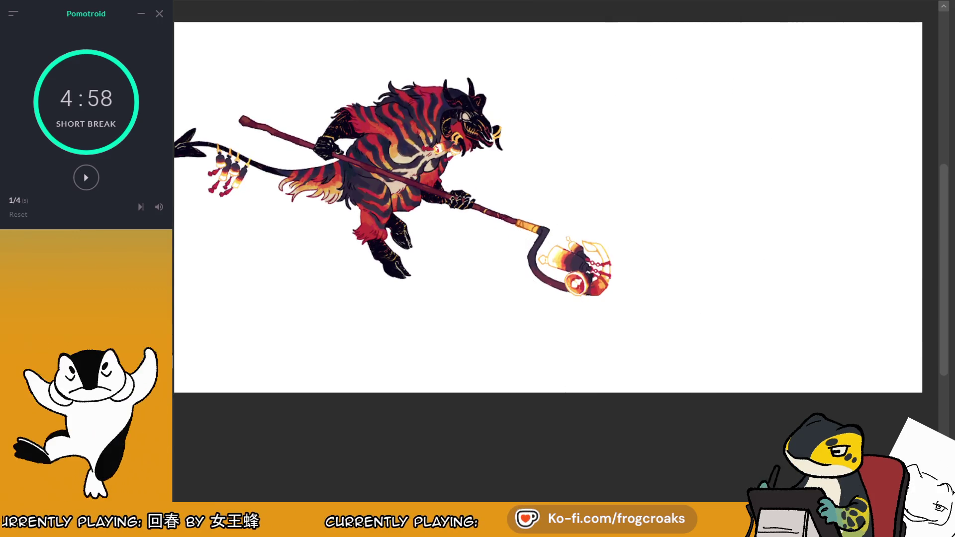
pyautogui.scroll(5, 584, 92)
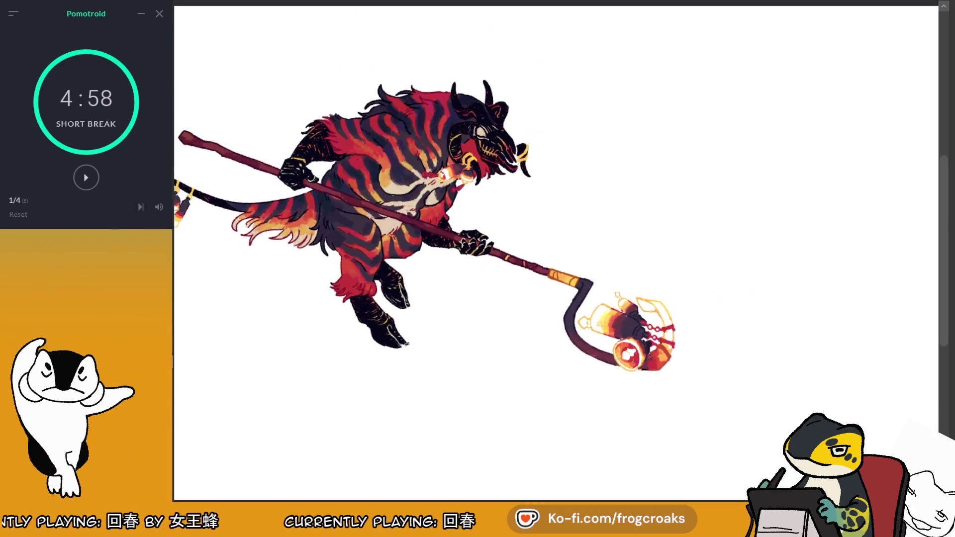
pyautogui.keyDown('ctrl'); pyautogui.click(584, 92); pyautogui.keyUp('ctrl')
pyautogui.keyDown('ctrl'); pyautogui.click(563, 99); pyautogui.keyUp('ctrl')
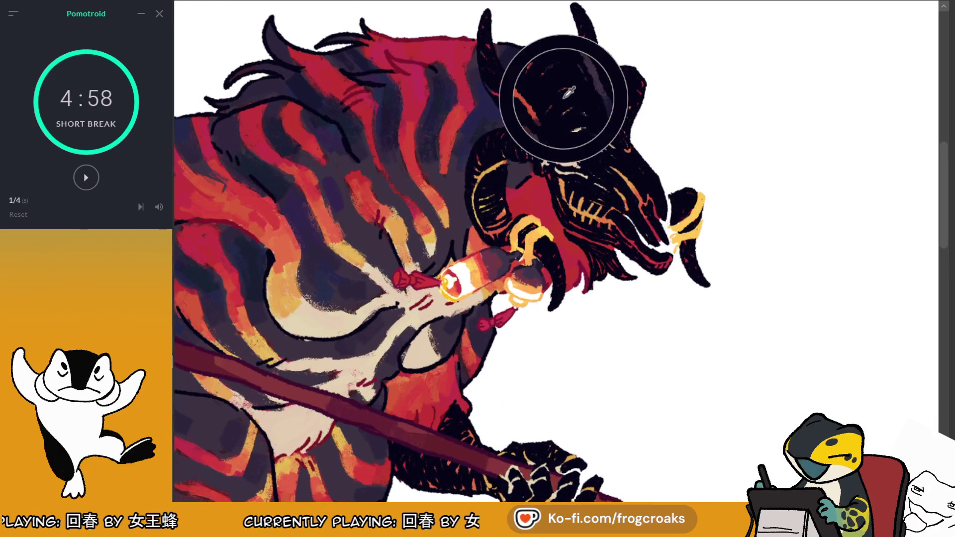
pyautogui.scroll(2, 563, 98)
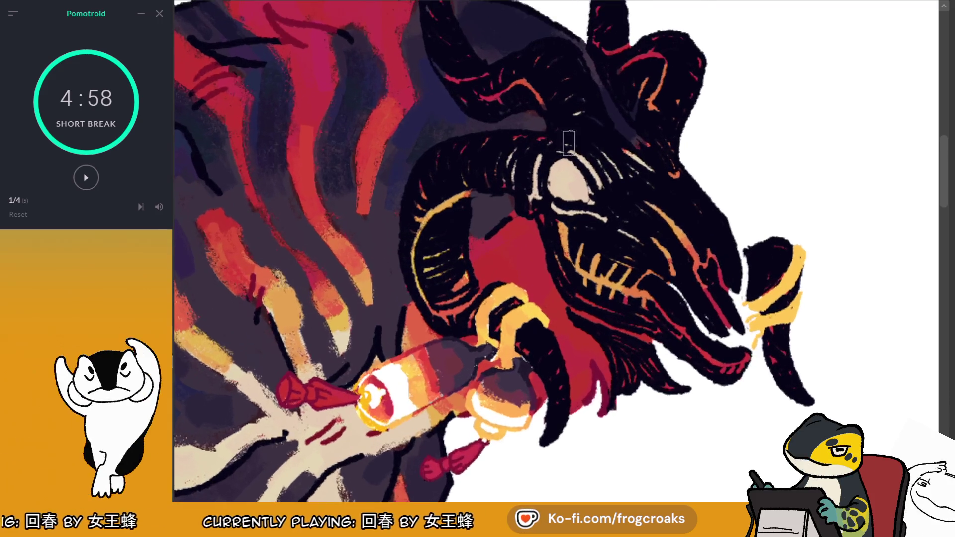
pyautogui.scroll(2, 558, 145)
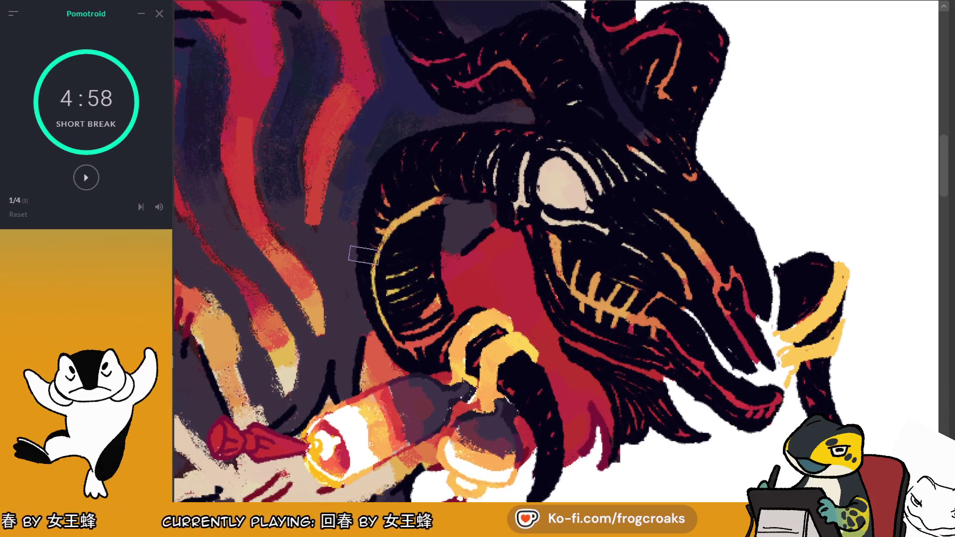
pyautogui.scroll(-10, 562, 150)
# Step: Shift the view slightly right and lasso around the central sketch creature
pyautogui.moveTo(620, 123); pyautogui.dragTo(655, 120)
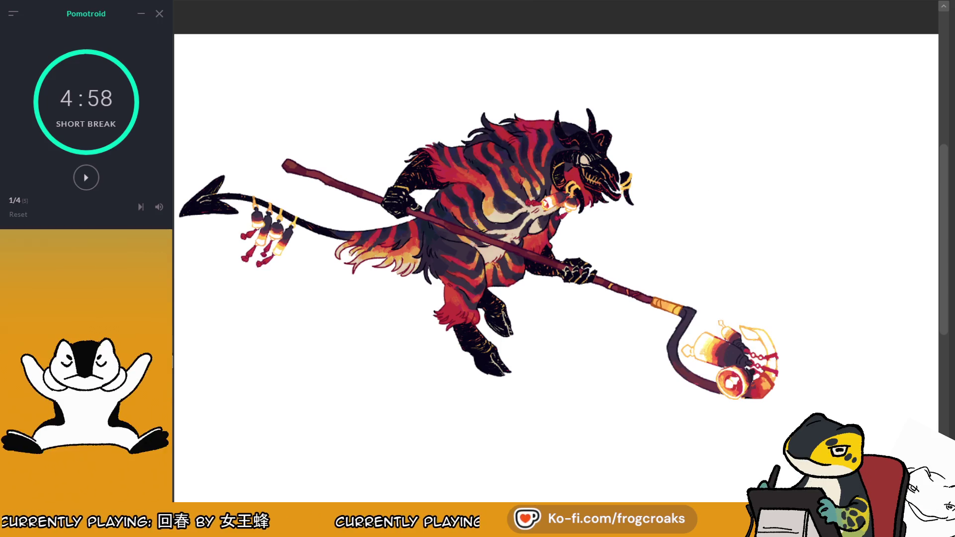
pyautogui.scroll(-2, 440, 132)
pyautogui.scroll(2, 470, 184)
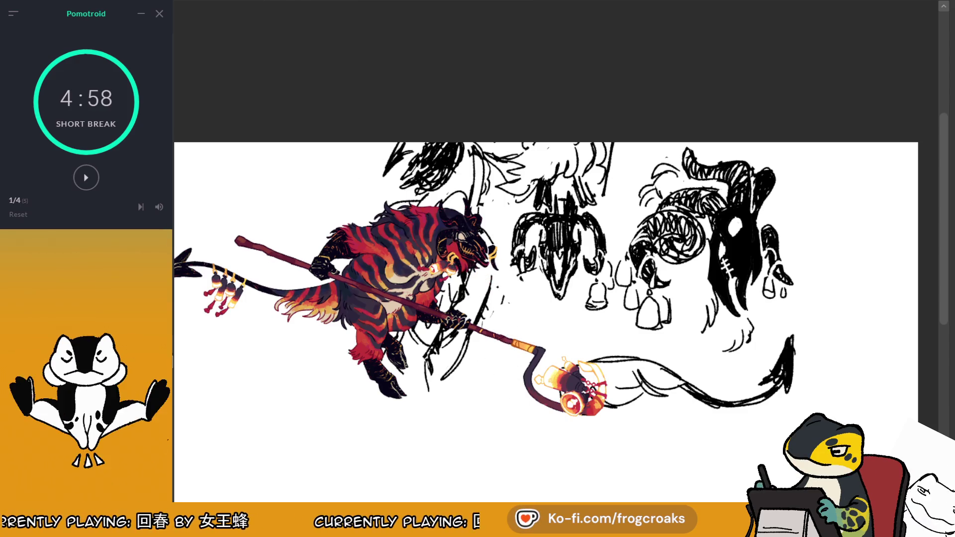
pyautogui.moveTo(547, 180)
pyautogui.mouseDown()
pyautogui.moveTo(505, 263)
pyautogui.moveTo(583, 315)
pyautogui.moveTo(618, 291)
pyautogui.moveTo(592, 198)
pyautogui.moveTo(577, 183)
pyautogui.mouseUp()
# Step: Invert the lasso selection, delete all the other sketches, and deselect
pyautogui.click(453, 354)
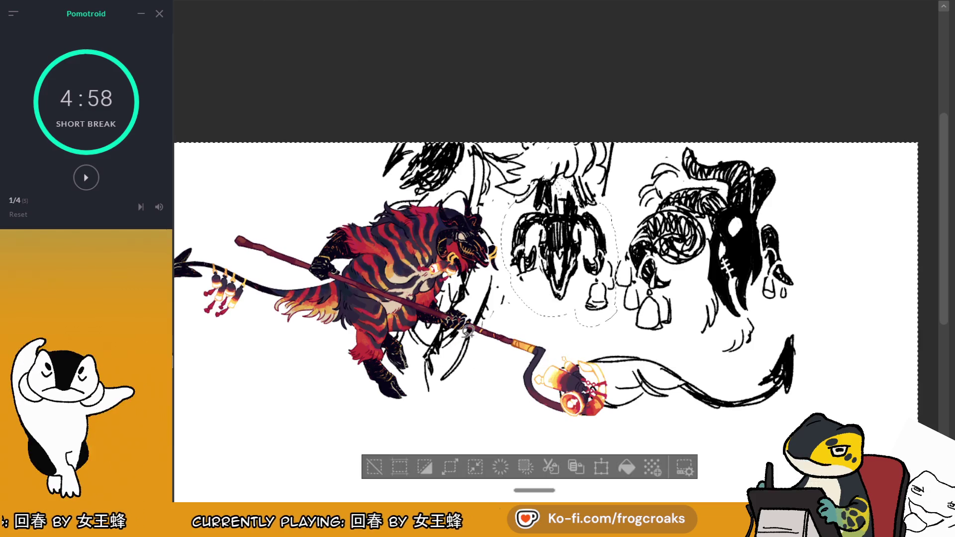
pyautogui.press('Delete')
pyautogui.click(375, 468)
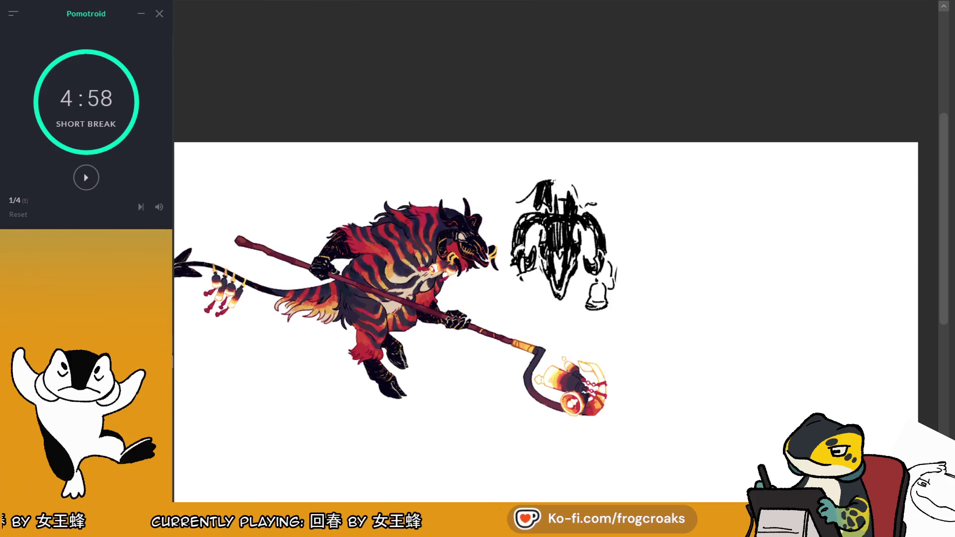
pyautogui.scroll(-2, 720, 132)
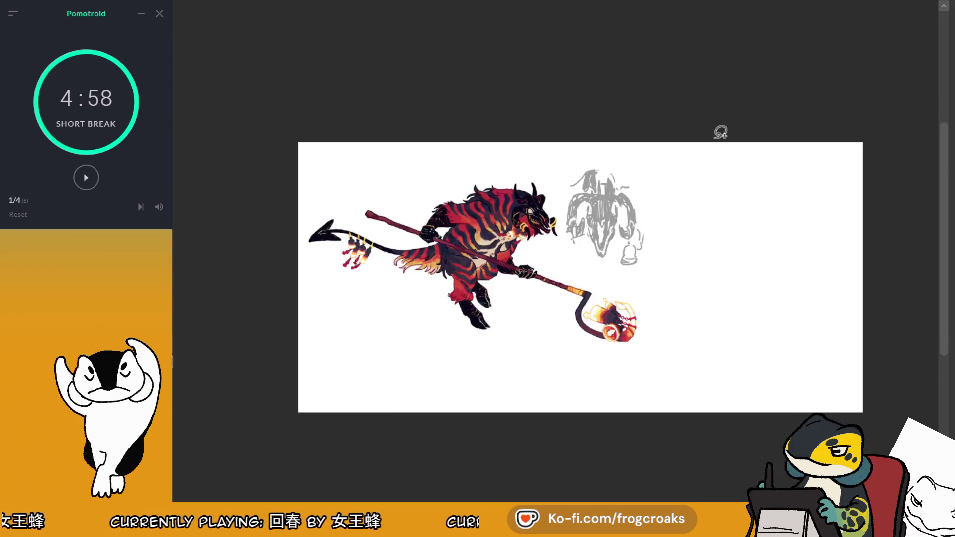
pyautogui.scroll(3, 720, 132)
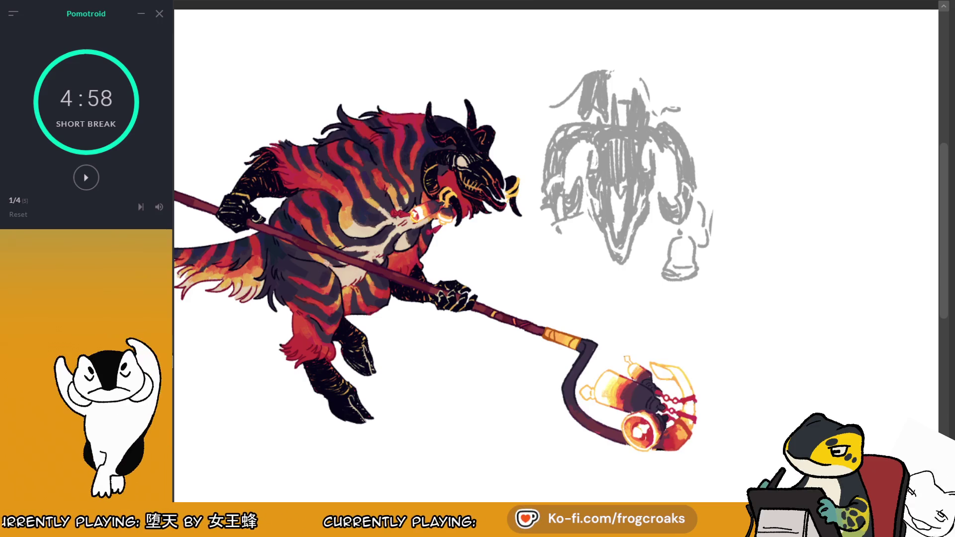
pyautogui.scroll(3, 567, 75)
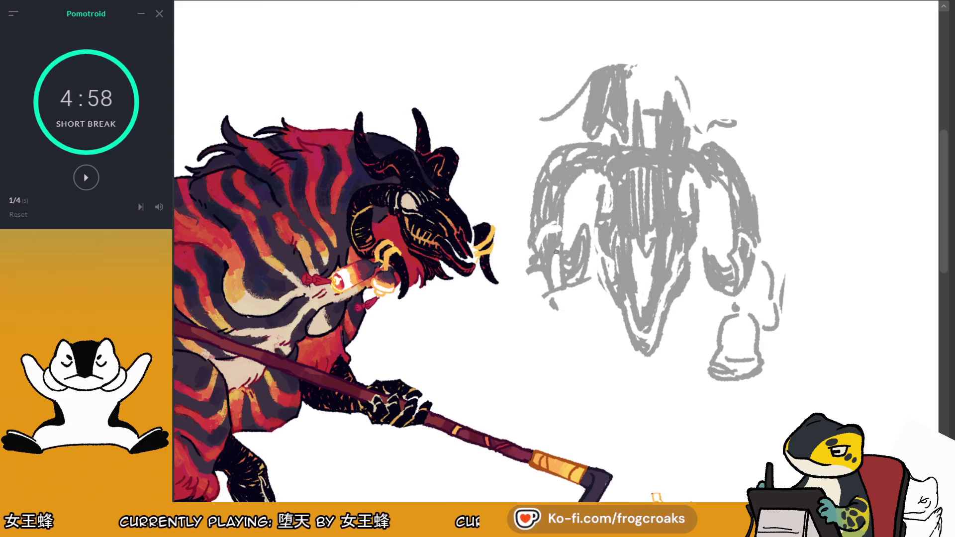
pyautogui.press(']')
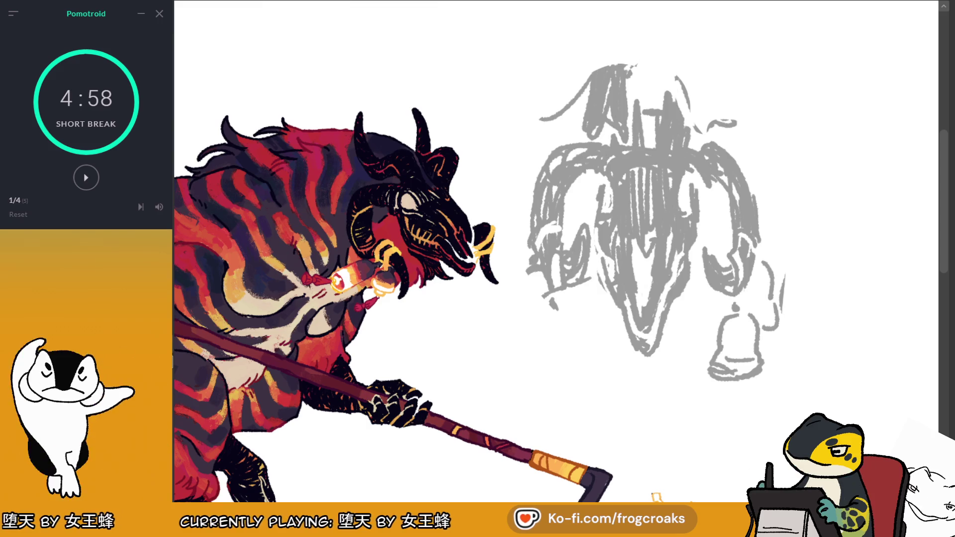
pyautogui.scroll(2, 699, 254)
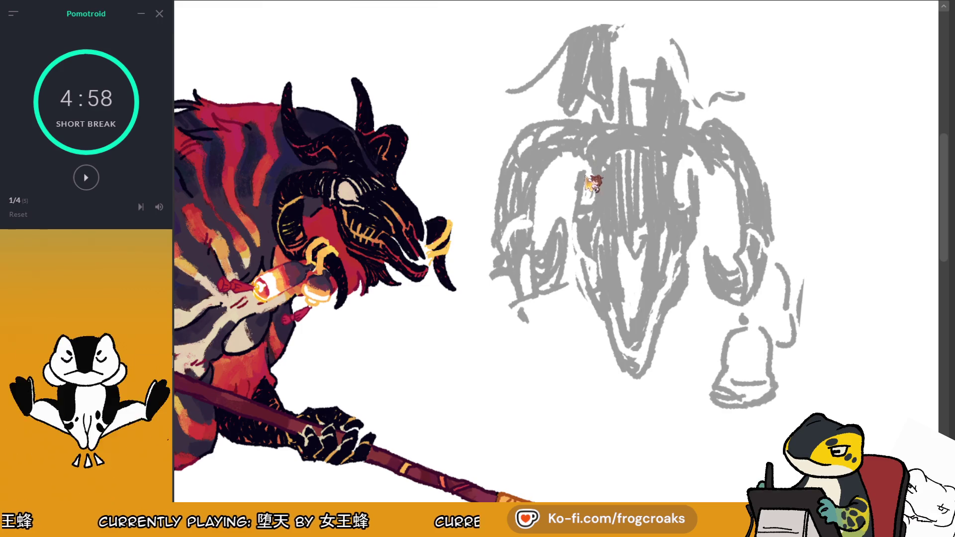
# Step: Ink the eye oval in black, plus the arc and line extending right above it
pyautogui.moveTo(581, 169)
pyautogui.mouseDown()
pyautogui.moveTo(594, 188)
pyautogui.moveTo(574, 208)
pyautogui.mouseUp()
pyautogui.hotkey('ctrl', 'z')
pyautogui.moveTo(584, 168); pyautogui.dragTo(577, 206)
pyautogui.hotkey('ctrl', 'z')
pyautogui.moveTo(585, 168); pyautogui.dragTo(589, 198)
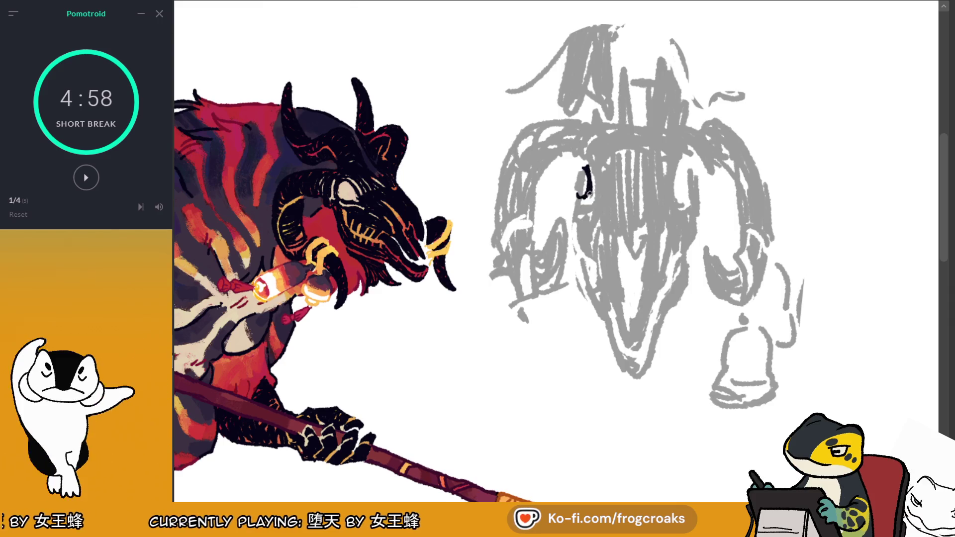
pyautogui.moveTo(571, 185)
pyautogui.mouseDown()
pyautogui.moveTo(570, 198)
pyautogui.moveTo(578, 194)
pyautogui.moveTo(568, 205)
pyautogui.moveTo(592, 201)
pyautogui.mouseUp()
pyautogui.moveTo(577, 169)
pyautogui.mouseDown()
pyautogui.moveTo(572, 196)
pyautogui.moveTo(592, 206)
pyautogui.moveTo(588, 158)
pyautogui.mouseUp()
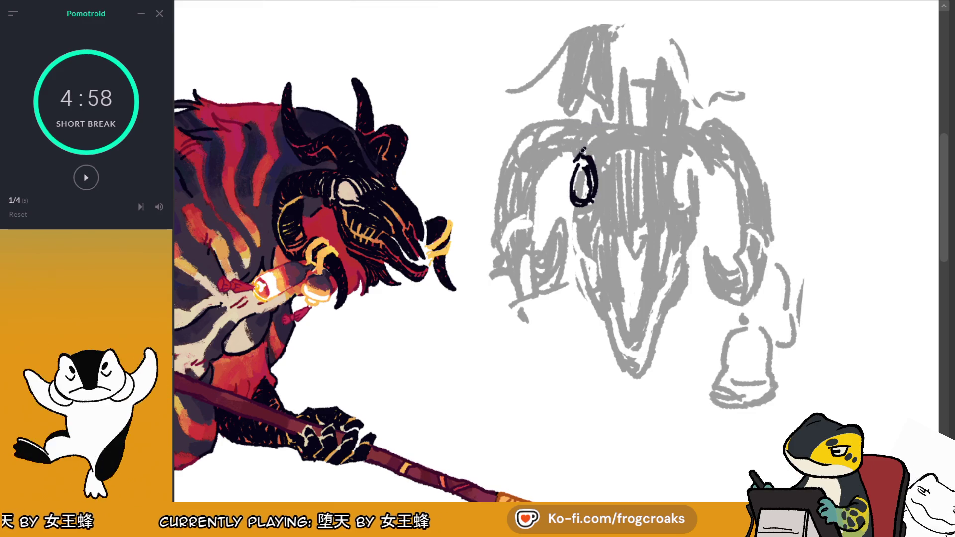
pyautogui.moveTo(619, 124)
pyautogui.mouseDown()
pyautogui.moveTo(675, 127)
pyautogui.moveTo(688, 161)
pyautogui.mouseUp()
pyautogui.moveTo(570, 175); pyautogui.dragTo(569, 194)
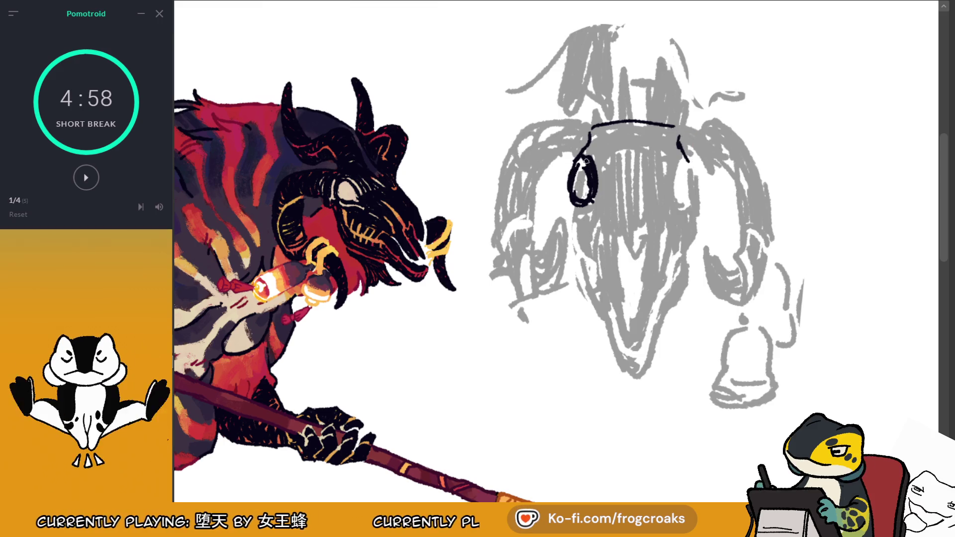
pyautogui.moveTo(600, 136)
pyautogui.mouseDown()
pyautogui.moveTo(592, 149)
pyautogui.moveTo(652, 124)
pyautogui.moveTo(604, 130)
pyautogui.moveTo(589, 155)
pyautogui.moveTo(596, 158)
pyautogui.mouseUp()
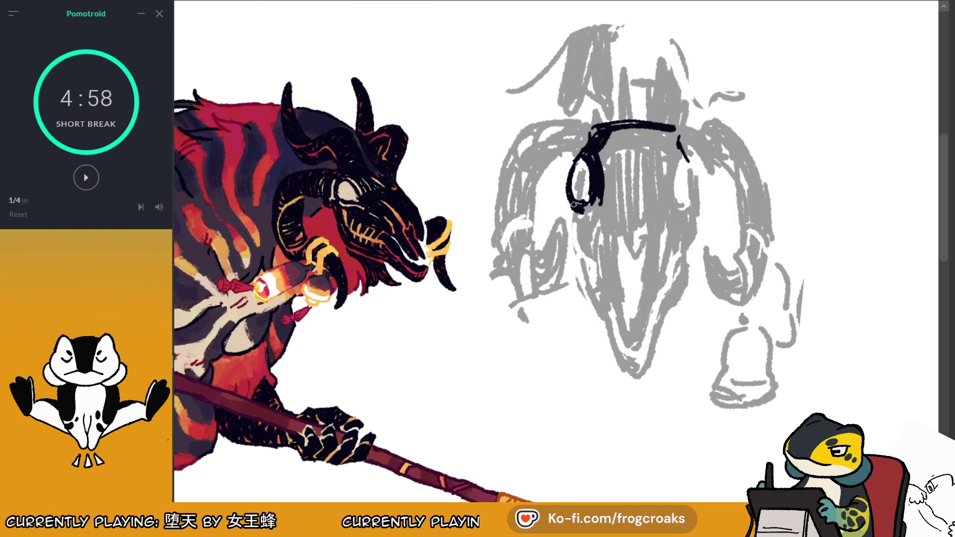
# Step: Draw and thicken the black outline running down from the eye to its lower tip
pyautogui.moveTo(577, 211)
pyautogui.mouseDown()
pyautogui.moveTo(581, 262)
pyautogui.moveTo(587, 252)
pyautogui.mouseUp()
pyautogui.hotkey('ctrl', 'z')
pyautogui.hotkey('ctrl', 'z')
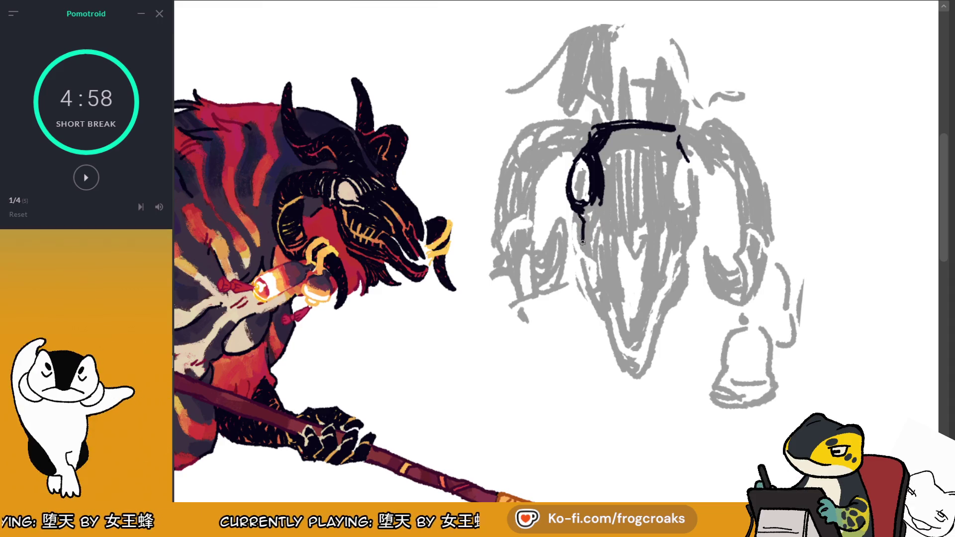
pyautogui.moveTo(579, 219); pyautogui.dragTo(600, 282)
pyautogui.hotkey('ctrl', 'z')
pyautogui.moveTo(602, 237)
pyautogui.mouseDown()
pyautogui.moveTo(598, 281)
pyautogui.moveTo(591, 260)
pyautogui.mouseUp()
pyautogui.moveTo(585, 219); pyautogui.dragTo(600, 204)
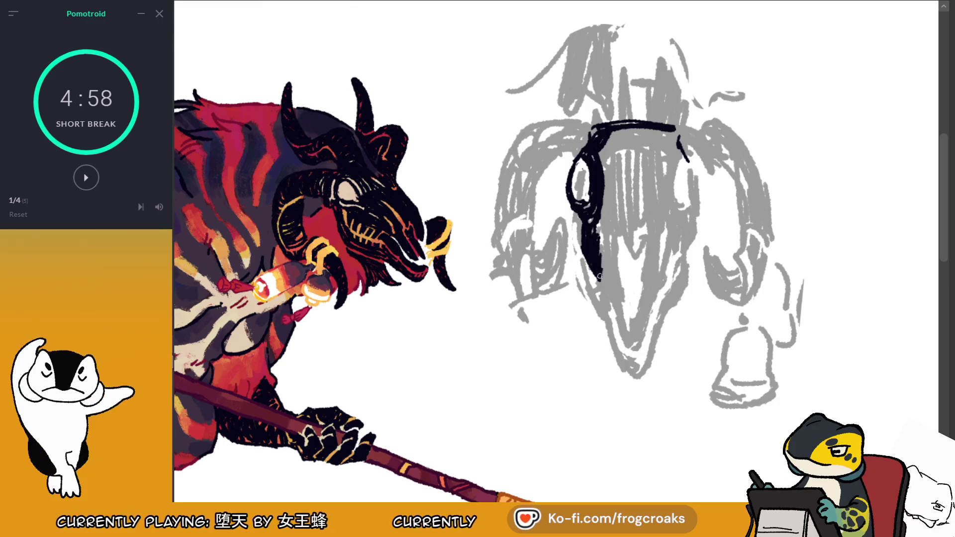
pyautogui.moveTo(593, 263); pyautogui.dragTo(626, 342)
# Step: Extend and thicken the lower outline down toward the beak, redoing beak strokes
pyautogui.moveTo(608, 282); pyautogui.dragTo(625, 341)
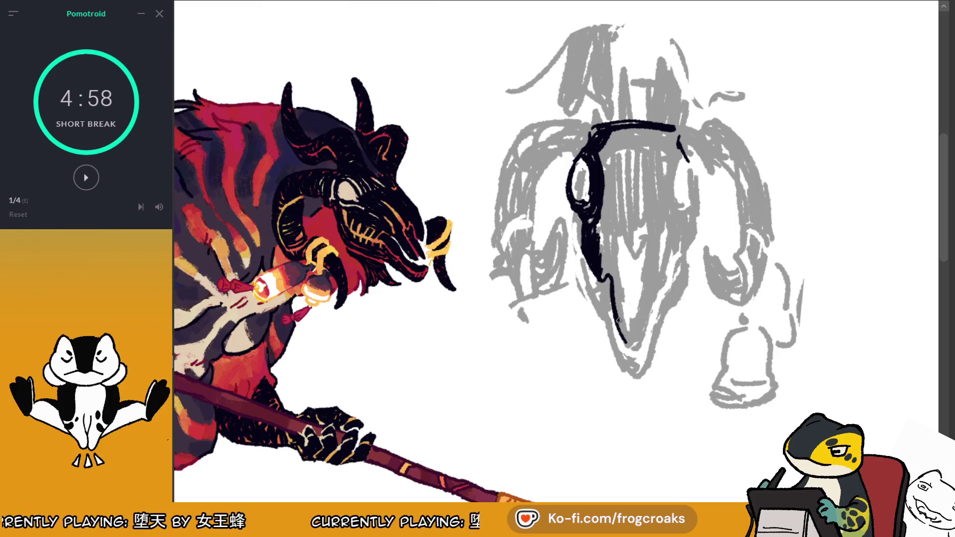
pyautogui.moveTo(620, 298)
pyautogui.mouseDown()
pyautogui.moveTo(626, 343)
pyautogui.moveTo(624, 332)
pyautogui.mouseUp()
pyautogui.moveTo(617, 279)
pyautogui.mouseDown()
pyautogui.moveTo(623, 327)
pyautogui.moveTo(621, 288)
pyautogui.moveTo(628, 319)
pyautogui.mouseUp()
pyautogui.moveTo(644, 286)
pyautogui.mouseDown()
pyautogui.moveTo(632, 317)
pyautogui.moveTo(623, 283)
pyautogui.moveTo(634, 343)
pyautogui.mouseUp()
pyautogui.hotkey('ctrl', 'z')
pyautogui.moveTo(641, 294)
pyautogui.mouseDown()
pyautogui.moveTo(637, 334)
pyautogui.moveTo(644, 330)
pyautogui.mouseUp()
pyautogui.hotkey('ctrl', 'z')
pyautogui.hotkey('ctrl', 'z')
pyautogui.moveTo(615, 252)
pyautogui.mouseDown()
pyautogui.moveTo(617, 281)
pyautogui.moveTo(609, 249)
pyautogui.moveTo(602, 278)
pyautogui.mouseUp()
pyautogui.hotkey('ctrl', 'z')
# Step: Hatch the left face edge and skull top, and ink the right edge and eye-socket edge
pyautogui.moveTo(600, 224)
pyautogui.mouseDown()
pyautogui.moveTo(606, 264)
pyautogui.moveTo(639, 279)
pyautogui.moveTo(647, 248)
pyautogui.moveTo(615, 219)
pyautogui.moveTo(604, 246)
pyautogui.mouseUp()
pyautogui.moveTo(606, 158); pyautogui.dragTo(604, 209)
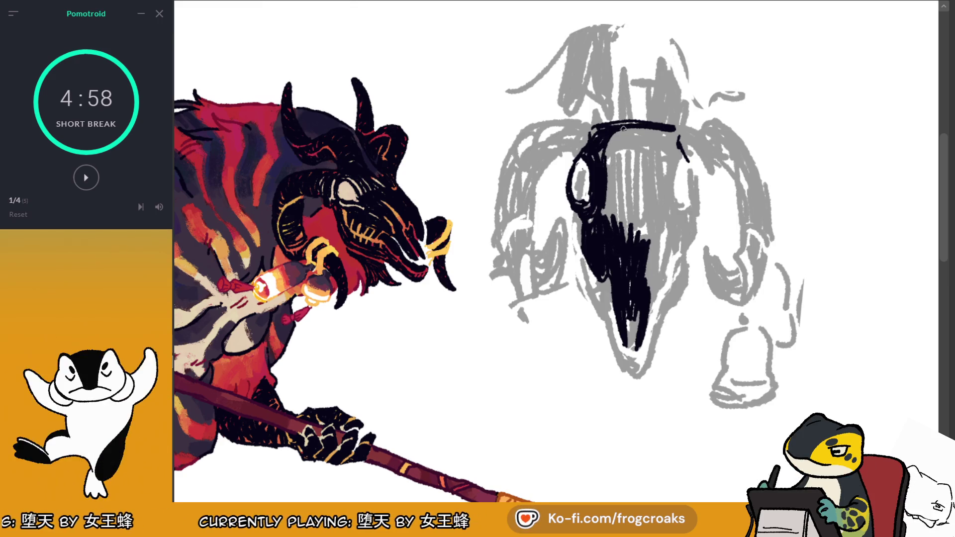
pyautogui.moveTo(609, 174); pyautogui.dragTo(606, 217)
pyautogui.moveTo(611, 152); pyautogui.dragTo(614, 214)
pyautogui.hotkey('ctrl', 'z')
pyautogui.moveTo(608, 161)
pyautogui.mouseDown()
pyautogui.moveTo(614, 223)
pyautogui.moveTo(615, 138)
pyautogui.moveTo(616, 127)
pyautogui.moveTo(632, 126)
pyautogui.mouseUp()
pyautogui.moveTo(671, 159)
pyautogui.mouseDown()
pyautogui.moveTo(674, 132)
pyautogui.moveTo(666, 155)
pyautogui.moveTo(650, 130)
pyautogui.moveTo(640, 131)
pyautogui.mouseUp()
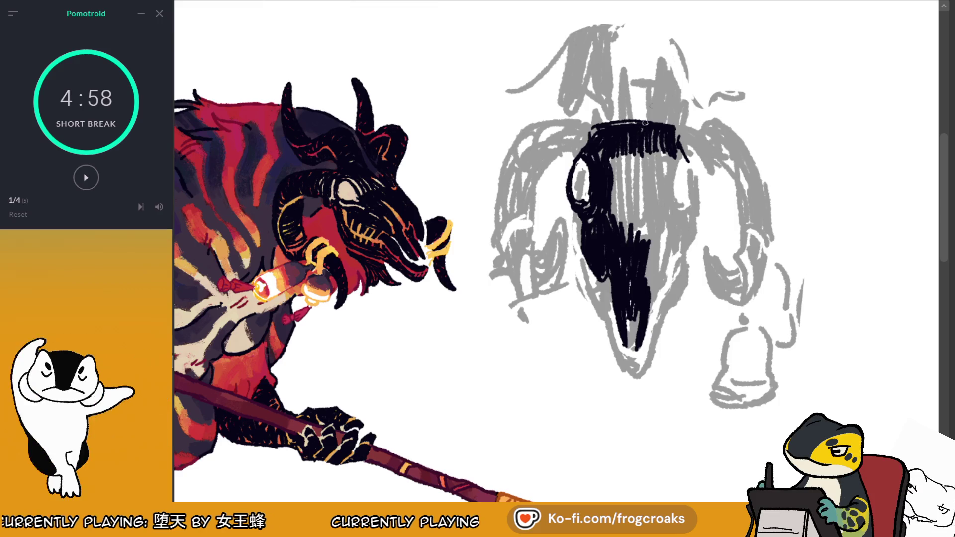
pyautogui.moveTo(687, 161)
pyautogui.mouseDown()
pyautogui.moveTo(687, 202)
pyautogui.moveTo(682, 160)
pyautogui.moveTo(690, 160)
pyautogui.mouseUp()
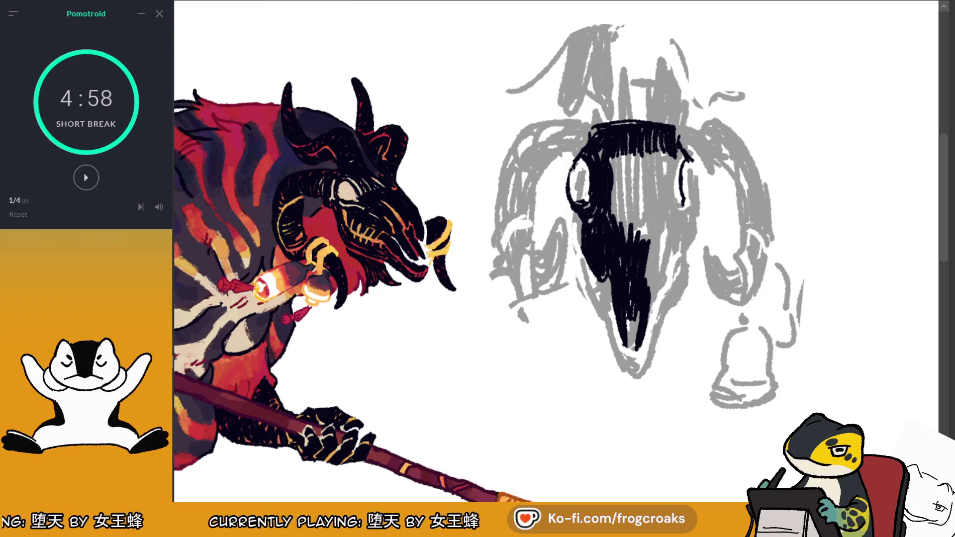
pyautogui.moveTo(571, 165); pyautogui.dragTo(575, 203)
pyautogui.moveTo(692, 169); pyautogui.dragTo(697, 201)
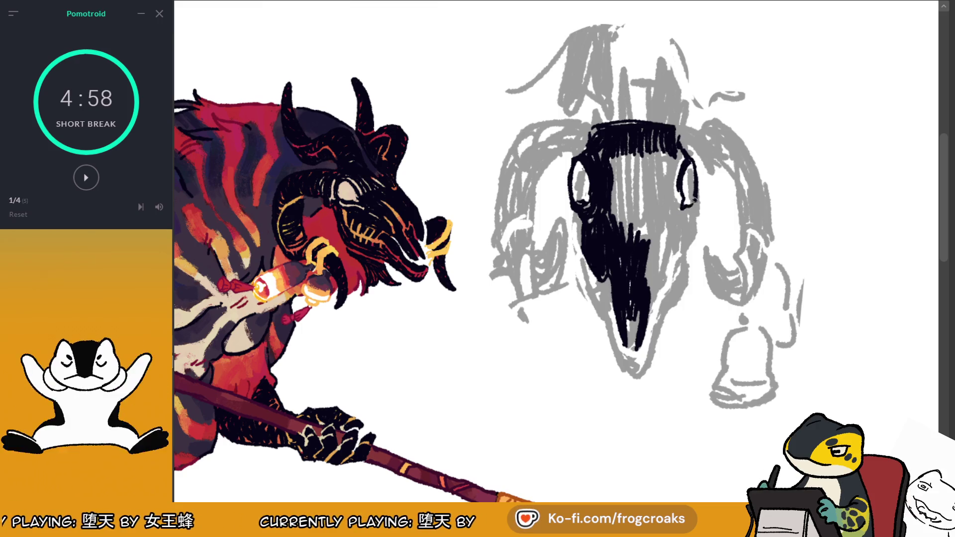
# Step: Fill the skull with vertical black hatching from right side to centre and below the eyes
pyautogui.moveTo(677, 152); pyautogui.dragTo(667, 203)
pyautogui.moveTo(616, 156)
pyautogui.mouseDown()
pyautogui.moveTo(613, 202)
pyautogui.moveTo(627, 201)
pyautogui.mouseUp()
pyautogui.moveTo(637, 150); pyautogui.dragTo(641, 200)
pyautogui.moveTo(650, 152); pyautogui.dragTo(651, 207)
pyautogui.moveTo(661, 147); pyautogui.dragTo(663, 211)
pyautogui.moveTo(660, 152)
pyautogui.mouseDown()
pyautogui.moveTo(660, 185)
pyautogui.moveTo(616, 229)
pyautogui.mouseUp()
pyautogui.moveTo(625, 196)
pyautogui.mouseDown()
pyautogui.moveTo(629, 229)
pyautogui.moveTo(646, 246)
pyautogui.moveTo(636, 237)
pyautogui.moveTo(656, 229)
pyautogui.mouseUp()
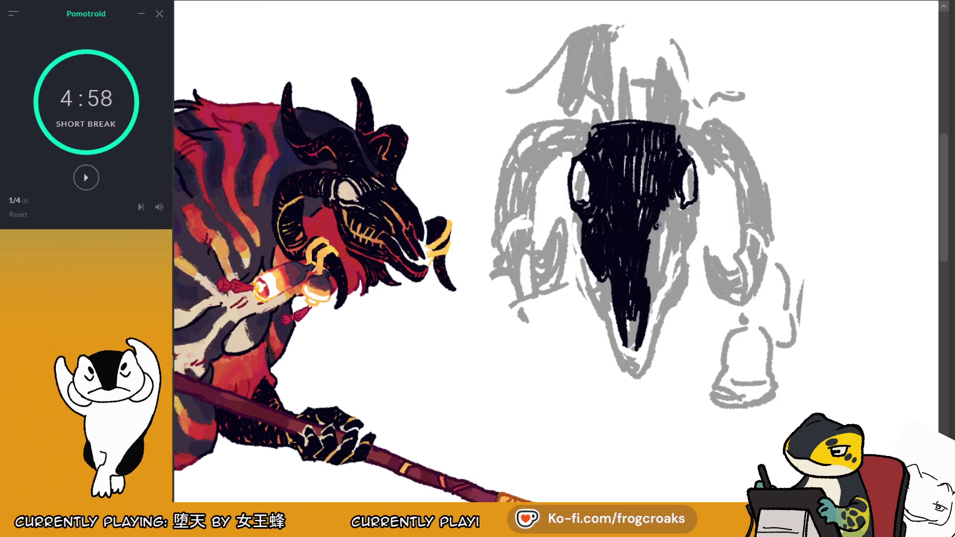
# Step: Hatch the skull's right edge and lower area, and darken the beak tip
pyautogui.moveTo(677, 192); pyautogui.dragTo(680, 214)
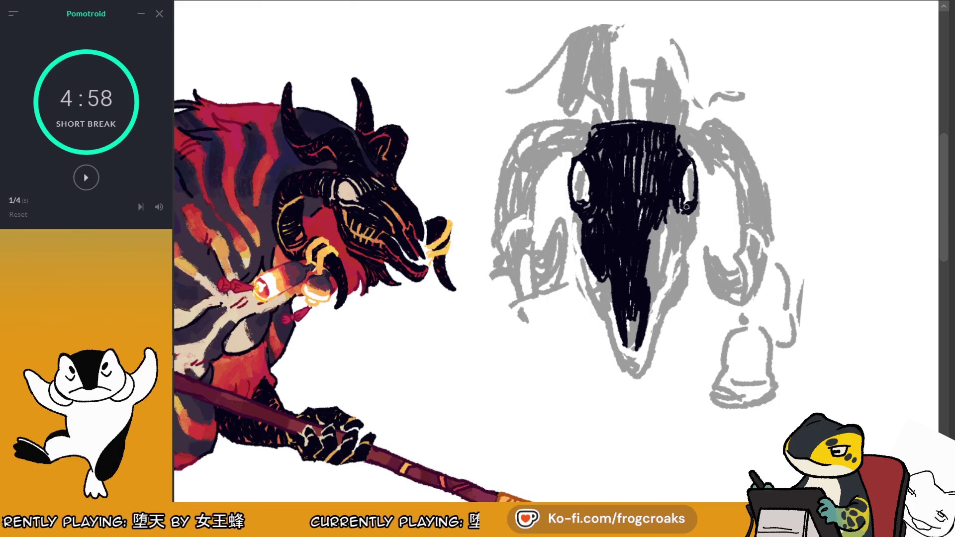
pyautogui.moveTo(694, 162); pyautogui.dragTo(696, 169)
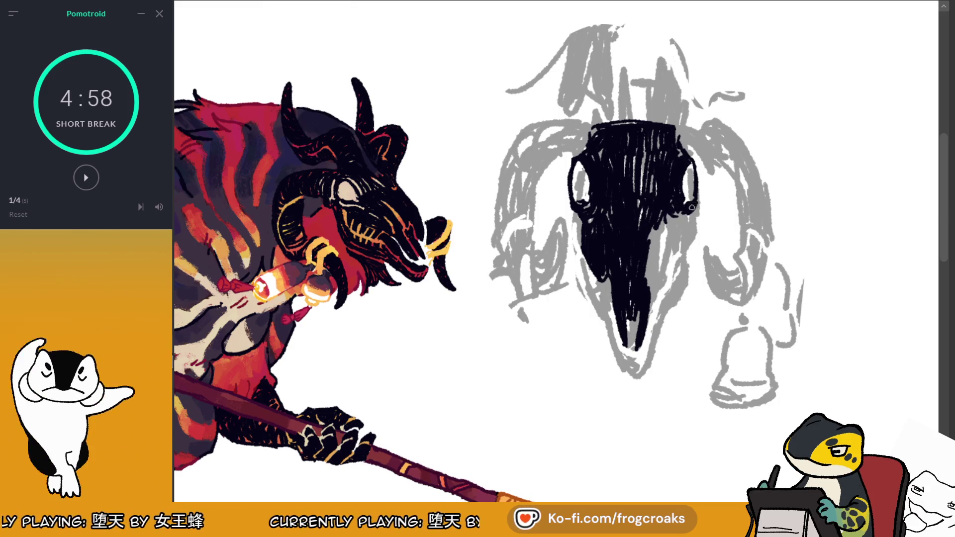
pyautogui.moveTo(689, 214); pyautogui.dragTo(689, 228)
pyautogui.hotkey('ctrl', 'z')
pyautogui.moveTo(661, 277)
pyautogui.mouseDown()
pyautogui.moveTo(673, 272)
pyautogui.moveTo(681, 236)
pyautogui.moveTo(680, 251)
pyautogui.mouseUp()
pyautogui.moveTo(687, 216); pyautogui.dragTo(648, 294)
pyautogui.moveTo(652, 236); pyautogui.dragTo(647, 289)
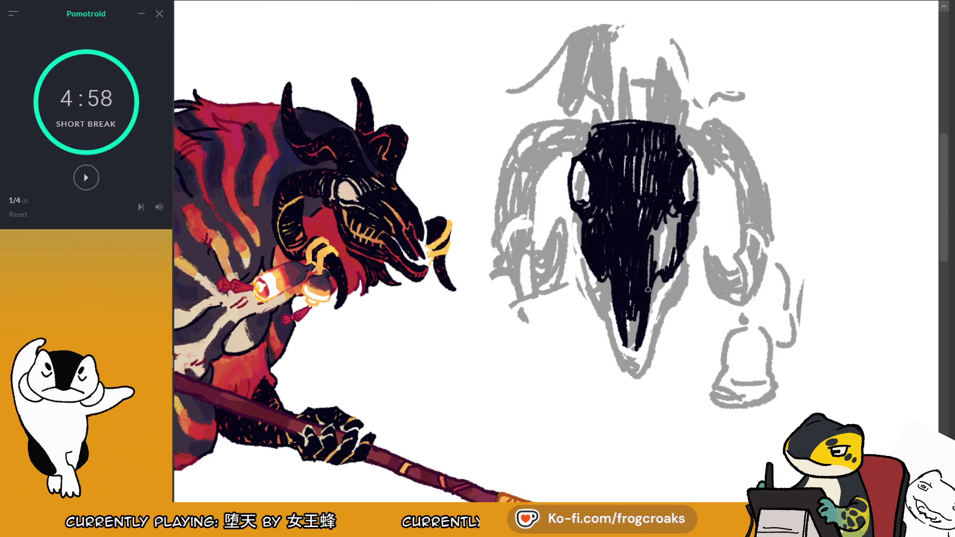
pyautogui.moveTo(667, 211)
pyautogui.mouseDown()
pyautogui.moveTo(658, 275)
pyautogui.moveTo(672, 266)
pyautogui.mouseUp()
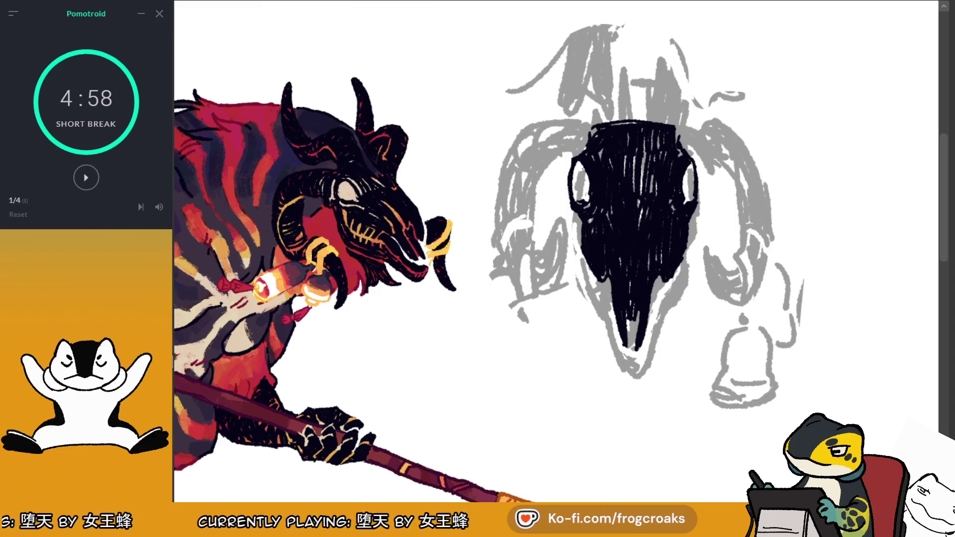
pyautogui.moveTo(629, 328); pyautogui.dragTo(628, 353)
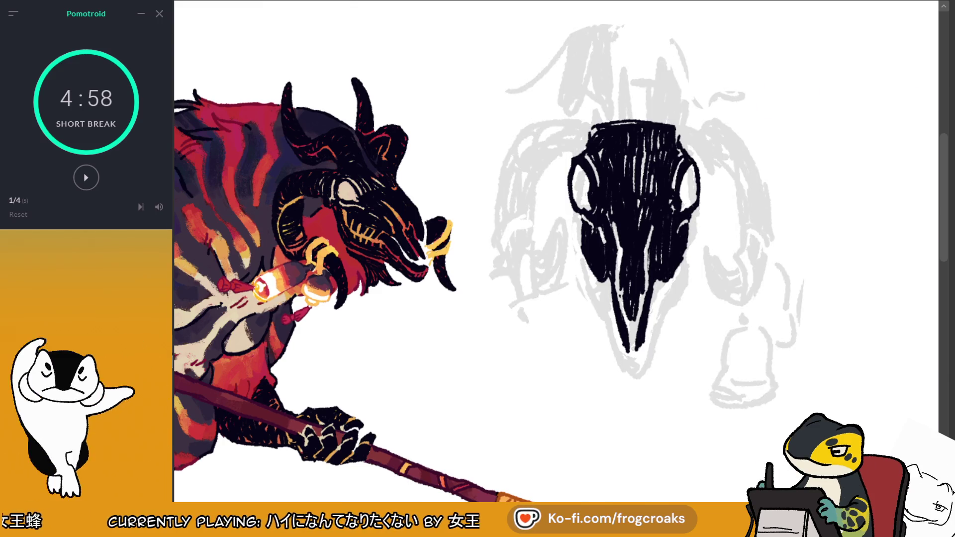
pyautogui.press('m')
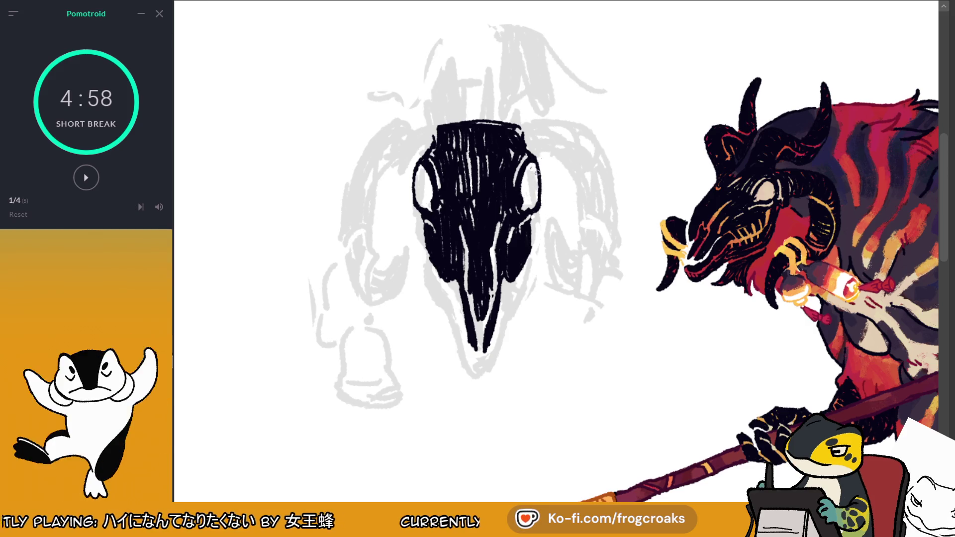
pyautogui.press('m')
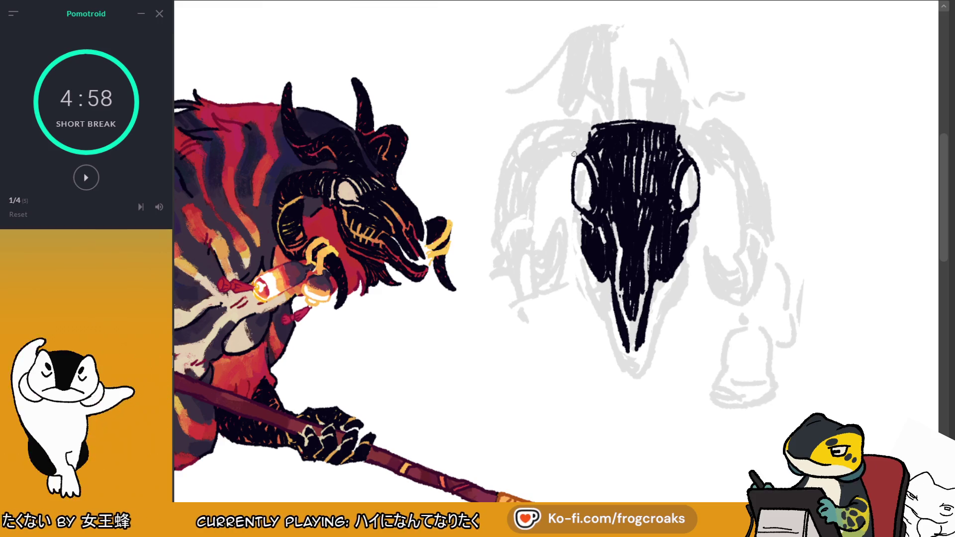
# Step: Ink the skull's upper-left and left edges black down along the beak
pyautogui.moveTo(574, 147); pyautogui.dragTo(580, 150)
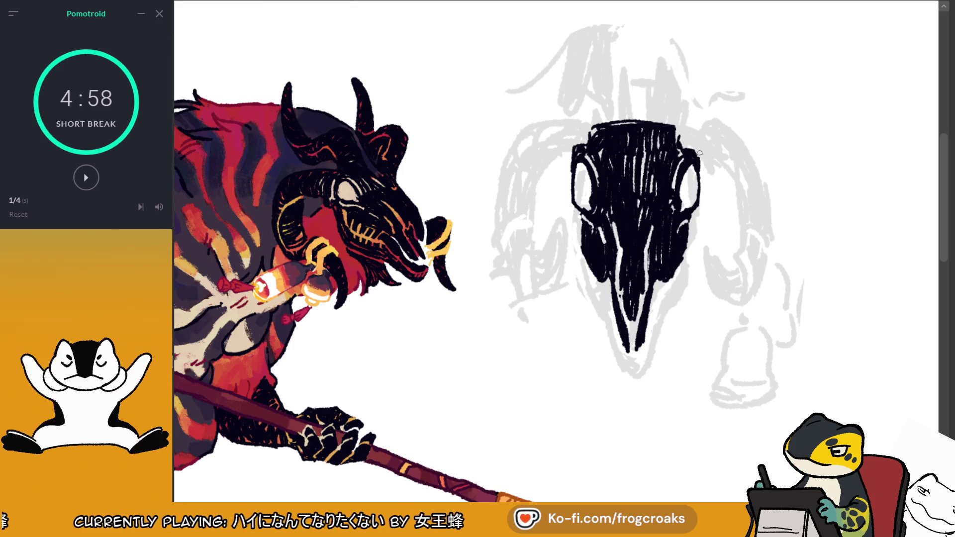
pyautogui.moveTo(581, 233)
pyautogui.mouseDown()
pyautogui.moveTo(578, 215)
pyautogui.moveTo(596, 301)
pyautogui.moveTo(593, 283)
pyautogui.mouseUp()
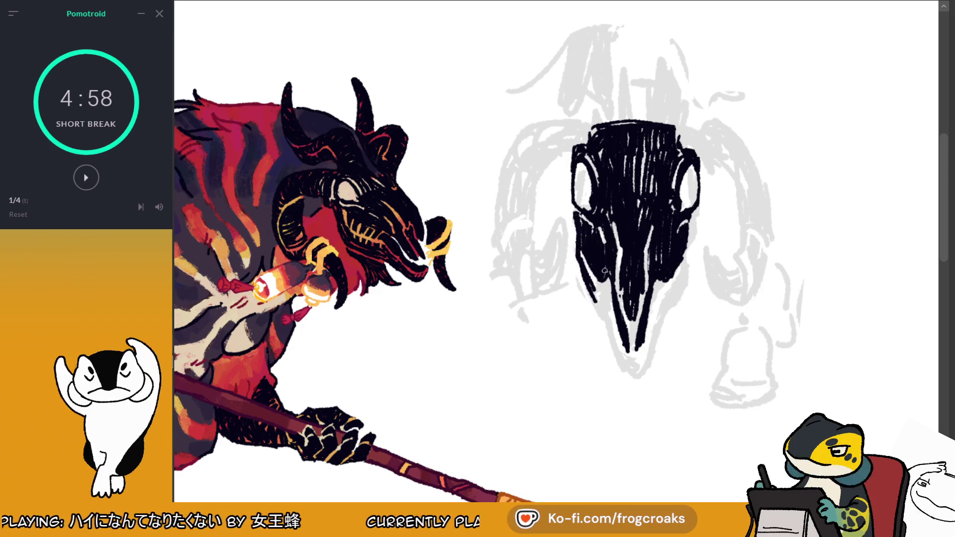
pyautogui.moveTo(604, 289); pyautogui.dragTo(610, 315)
pyautogui.moveTo(590, 272); pyautogui.dragTo(614, 358)
pyautogui.moveTo(607, 314)
pyautogui.mouseDown()
pyautogui.moveTo(616, 355)
pyautogui.moveTo(642, 362)
pyautogui.moveTo(622, 373)
pyautogui.moveTo(632, 376)
pyautogui.moveTo(619, 360)
pyautogui.moveTo(643, 372)
pyautogui.mouseUp()
# Step: Darken the skull's right and lower-right edges and the beak edge
pyautogui.hotkey('ctrl', 'z')
pyautogui.moveTo(657, 320)
pyautogui.mouseDown()
pyautogui.moveTo(644, 367)
pyautogui.moveTo(655, 326)
pyautogui.mouseUp()
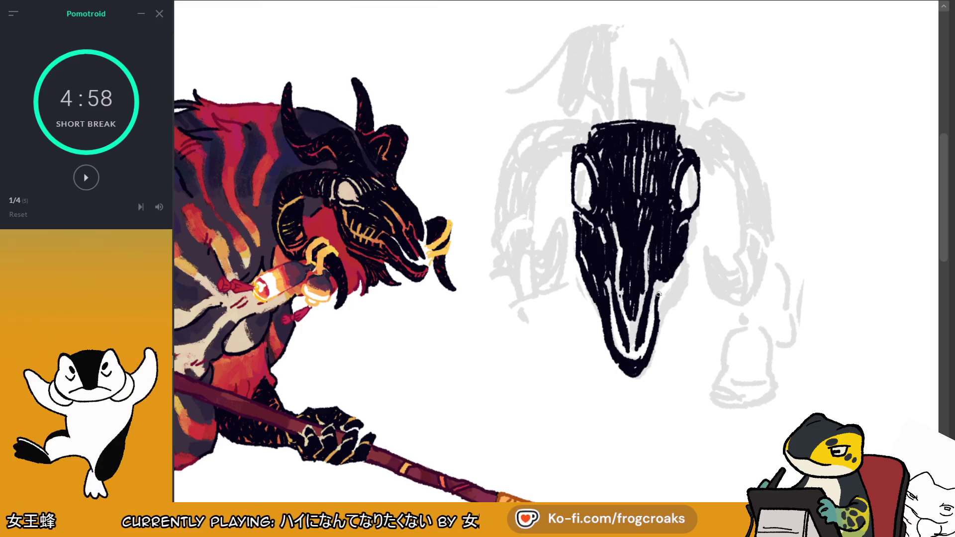
pyautogui.moveTo(665, 282); pyautogui.dragTo(661, 323)
pyautogui.moveTo(696, 254); pyautogui.dragTo(662, 308)
pyautogui.moveTo(676, 269); pyautogui.dragTo(662, 300)
pyautogui.moveTo(685, 251); pyautogui.dragTo(678, 286)
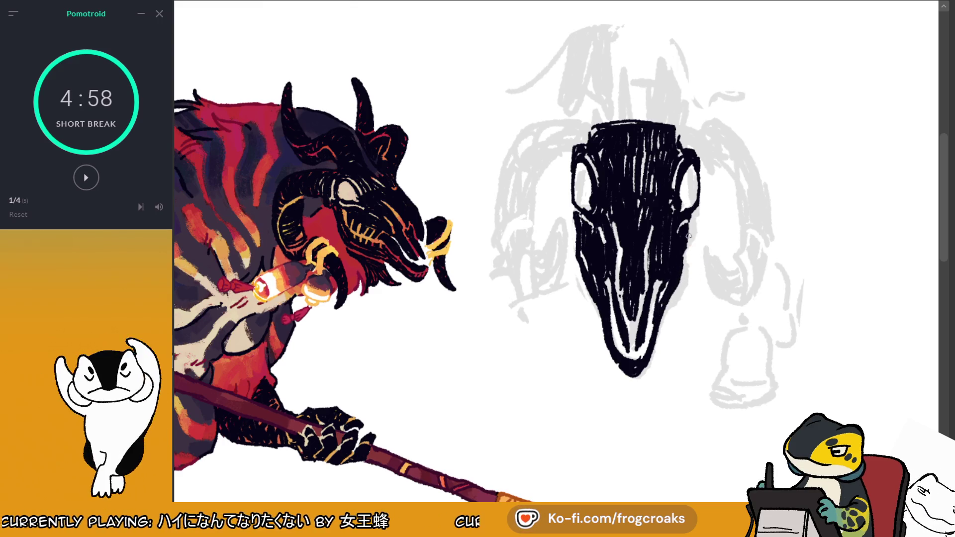
pyautogui.moveTo(693, 224); pyautogui.dragTo(658, 329)
pyautogui.moveTo(664, 291); pyautogui.dragTo(656, 330)
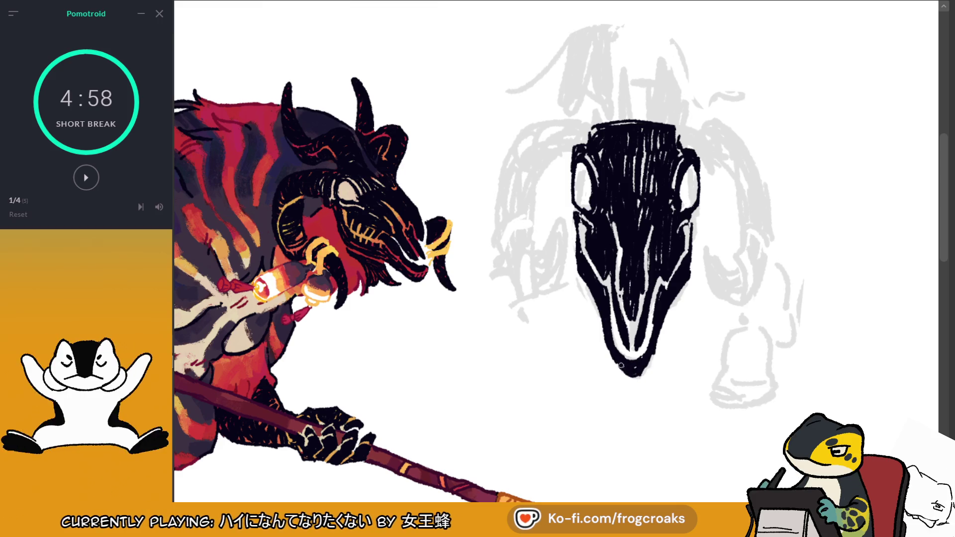
# Step: Add a top-left stroke and draw white carved details on both sides of the skull
pyautogui.moveTo(597, 128); pyautogui.dragTo(593, 144)
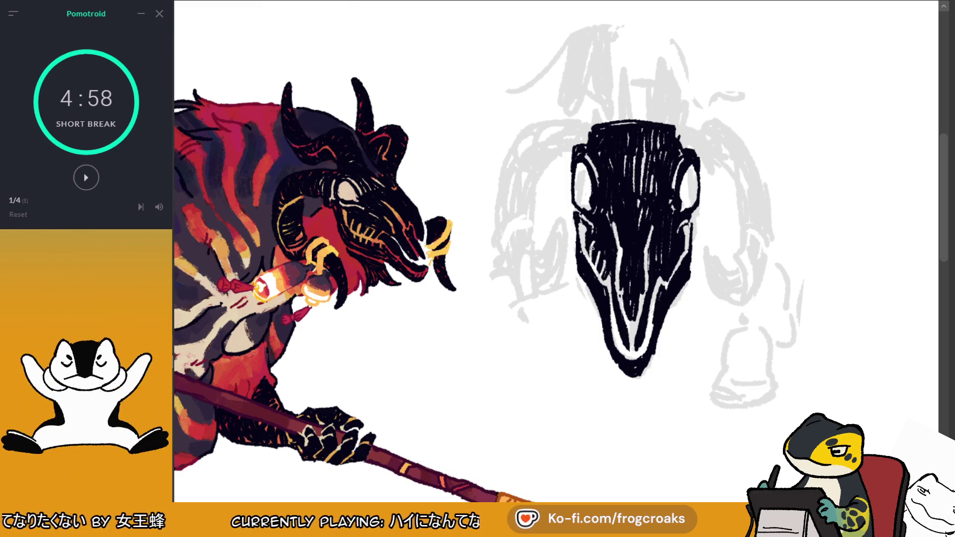
pyautogui.moveTo(591, 244); pyautogui.dragTo(596, 269)
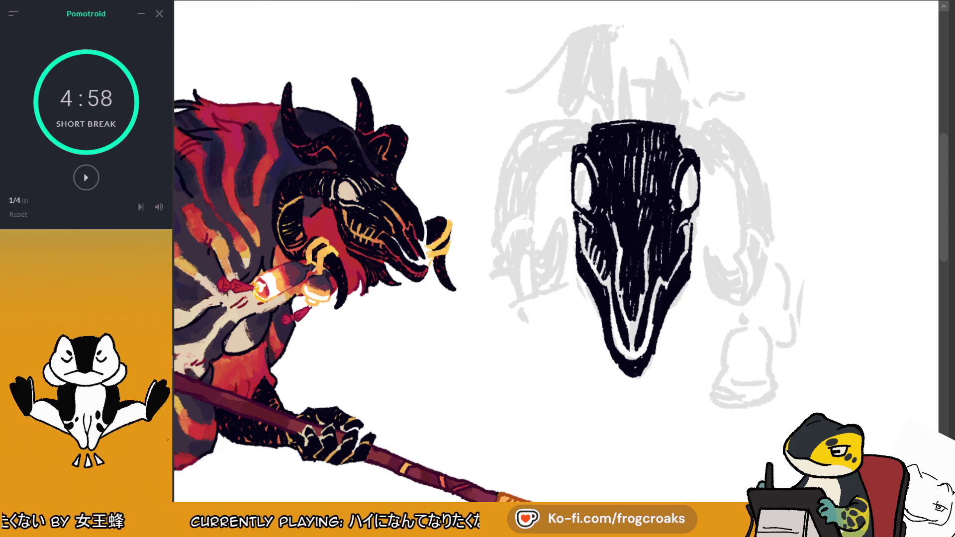
pyautogui.moveTo(667, 255)
pyautogui.mouseDown()
pyautogui.moveTo(673, 274)
pyautogui.moveTo(683, 260)
pyautogui.mouseUp()
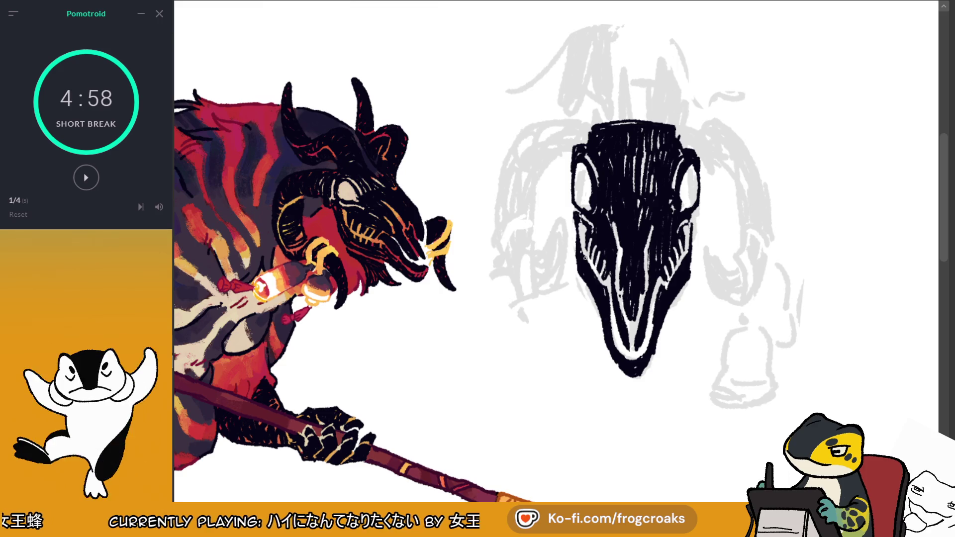
pyautogui.moveTo(587, 261); pyautogui.dragTo(602, 285)
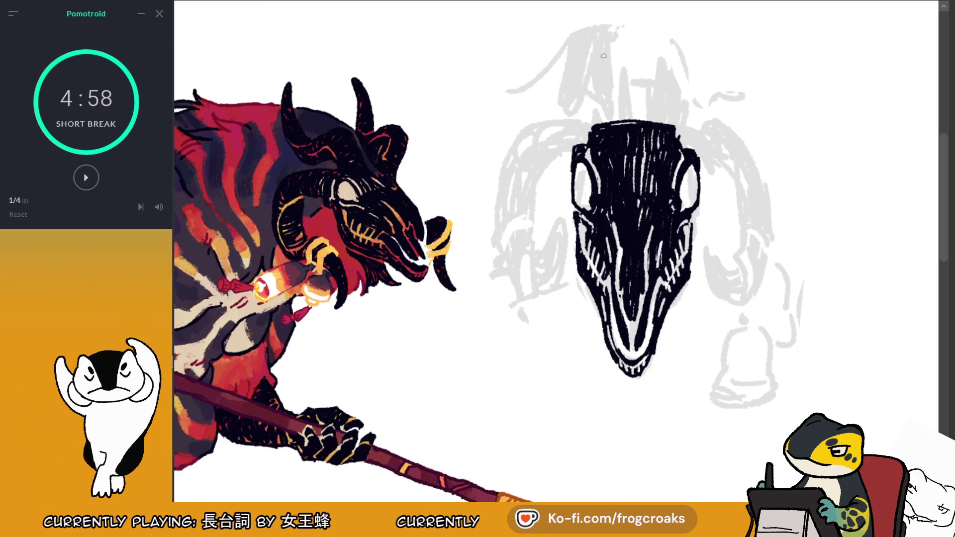
# Step: Draw the first horn as a tall loop rising from the skull top, redoing strokes
pyautogui.moveTo(627, 122)
pyautogui.mouseDown()
pyautogui.moveTo(624, 63)
pyautogui.moveTo(597, 50)
pyautogui.moveTo(589, 114)
pyautogui.mouseUp()
pyautogui.hotkey('ctrl', 'z')
pyautogui.hotkey('ctrl', 'z')
pyautogui.moveTo(588, 54)
pyautogui.mouseDown()
pyautogui.moveTo(591, 107)
pyautogui.moveTo(624, 116)
pyautogui.moveTo(594, 112)
pyautogui.moveTo(624, 84)
pyautogui.moveTo(593, 79)
pyautogui.moveTo(624, 64)
pyautogui.moveTo(593, 62)
pyautogui.moveTo(624, 52)
pyautogui.moveTo(627, 97)
pyautogui.moveTo(665, 46)
pyautogui.mouseUp()
# Step: Outline a second horn curving up from the skull and start the short-break timer
pyautogui.hotkey('ctrl', 'z')
pyautogui.moveTo(645, 124)
pyautogui.mouseDown()
pyautogui.moveTo(661, 45)
pyautogui.moveTo(675, 53)
pyautogui.mouseUp()
pyautogui.moveTo(687, 61); pyautogui.dragTo(676, 124)
pyautogui.hotkey('ctrl', 'z')
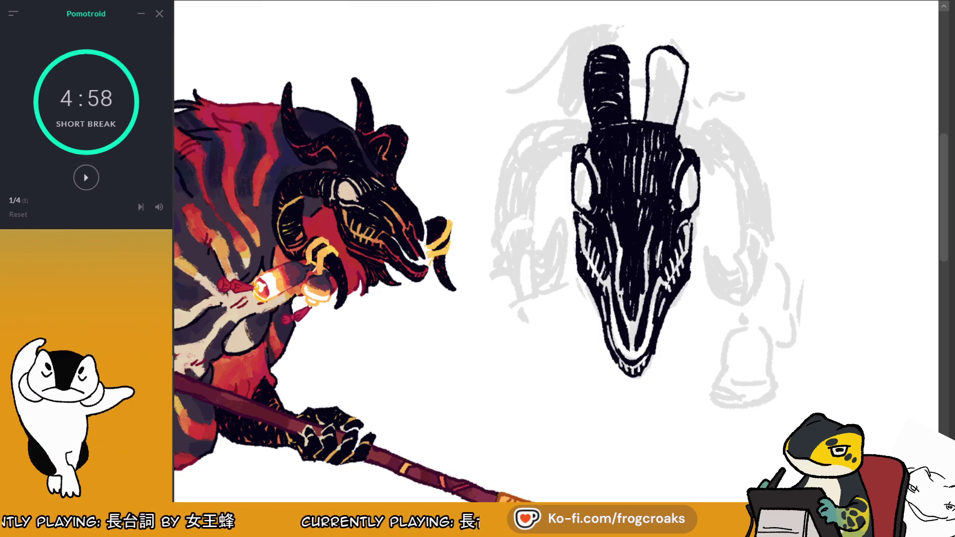
pyautogui.click(87, 180)
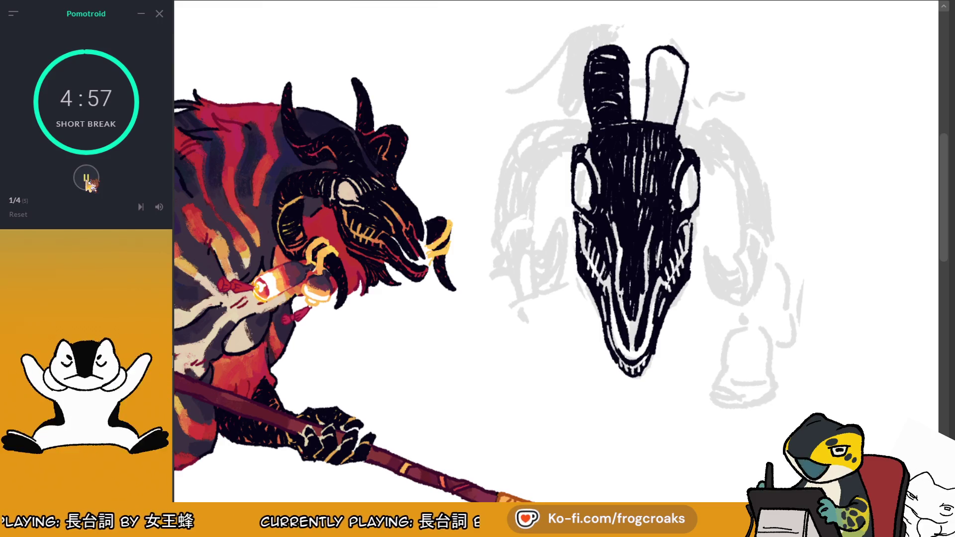
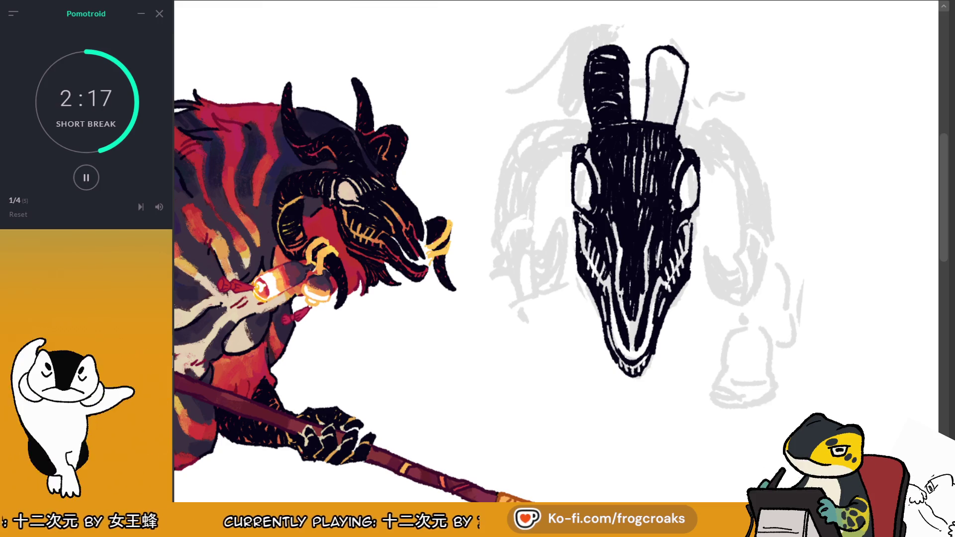
# Step: Zoom the canvas out until the full beast, staff, lantern and belled tail fit beside the sketch
pyautogui.hotkey('ctrl', '-')
pyautogui.hotkey('ctrl', '-')
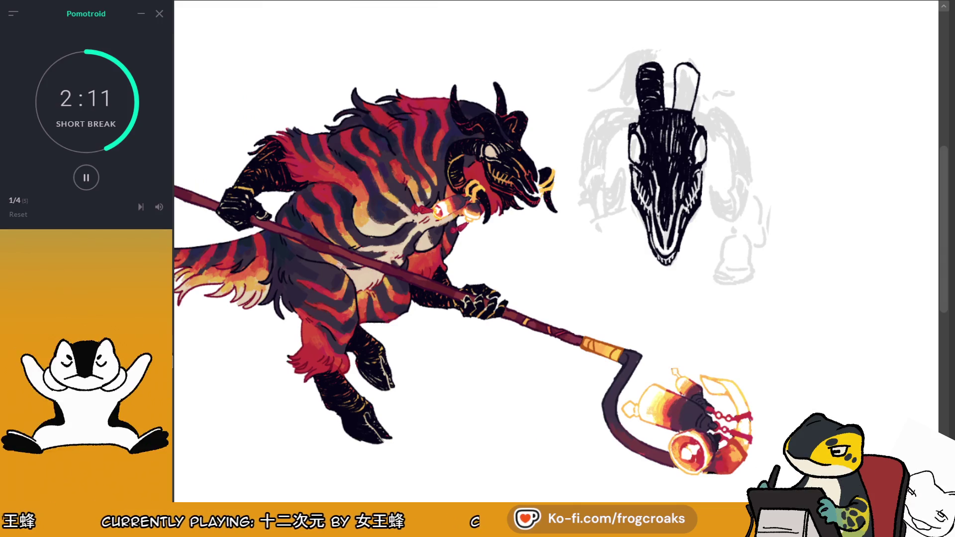
pyautogui.hotkey('ctrl', '-')
pyautogui.hotkey('ctrl', '-')
pyautogui.hotkey('ctrl', '+')
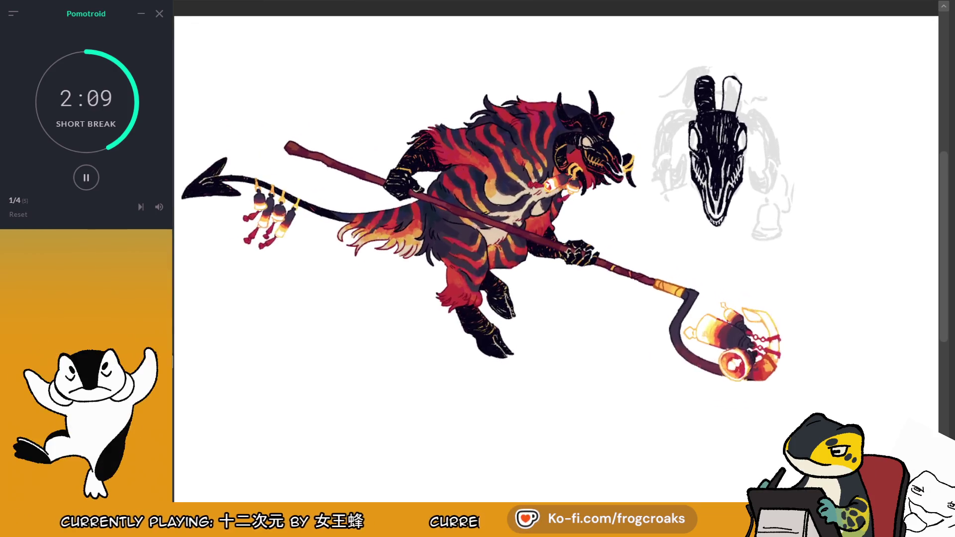
pyautogui.hotkey('ctrl', '-')
pyautogui.hotkey('ctrl', '+')
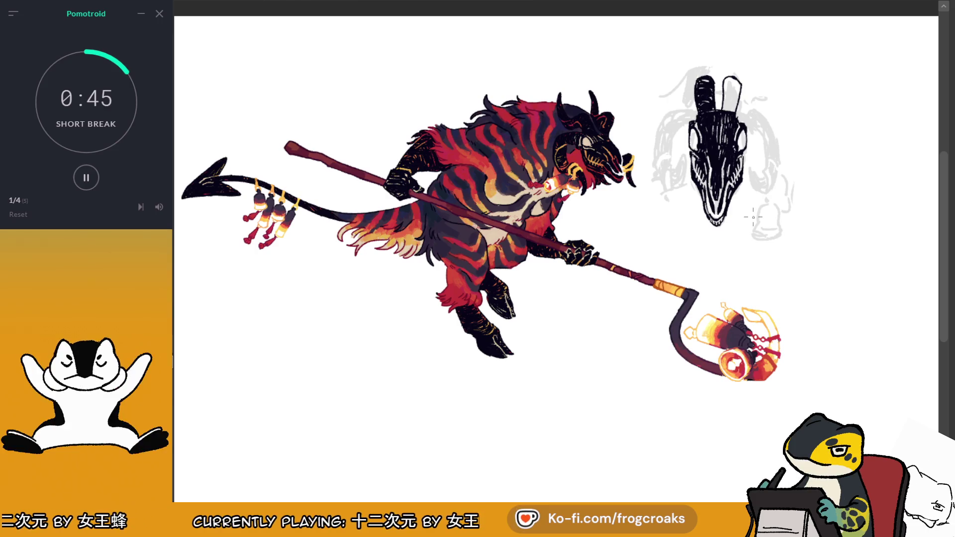
# Step: Zoom in on the beast's horned head and the neighbouring inked skull-head sketch
pyautogui.moveTo(159, 207)
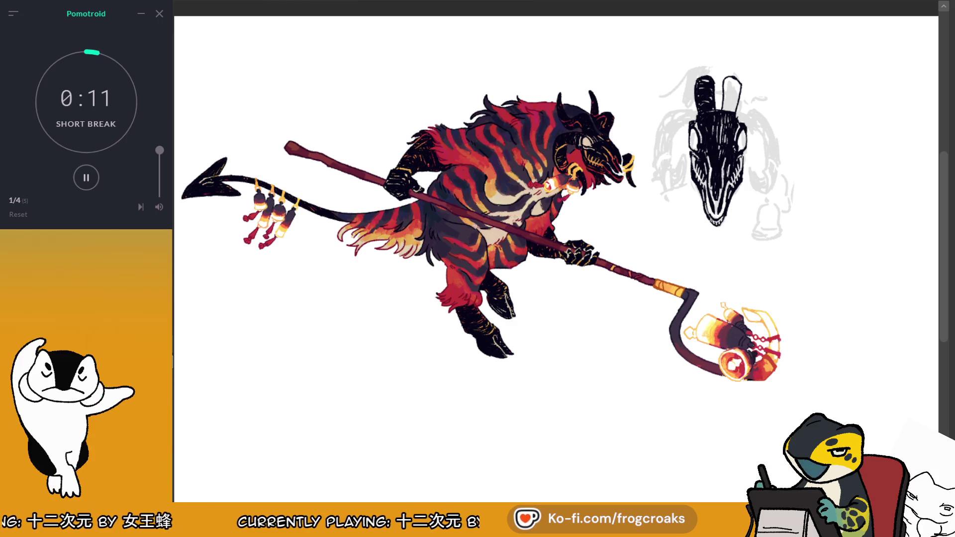
pyautogui.scroll(2, 768, 120)
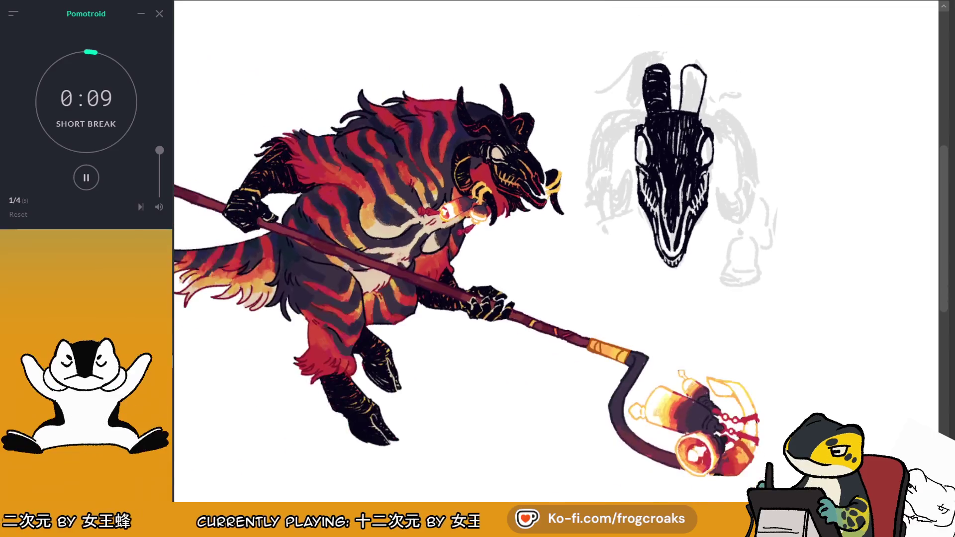